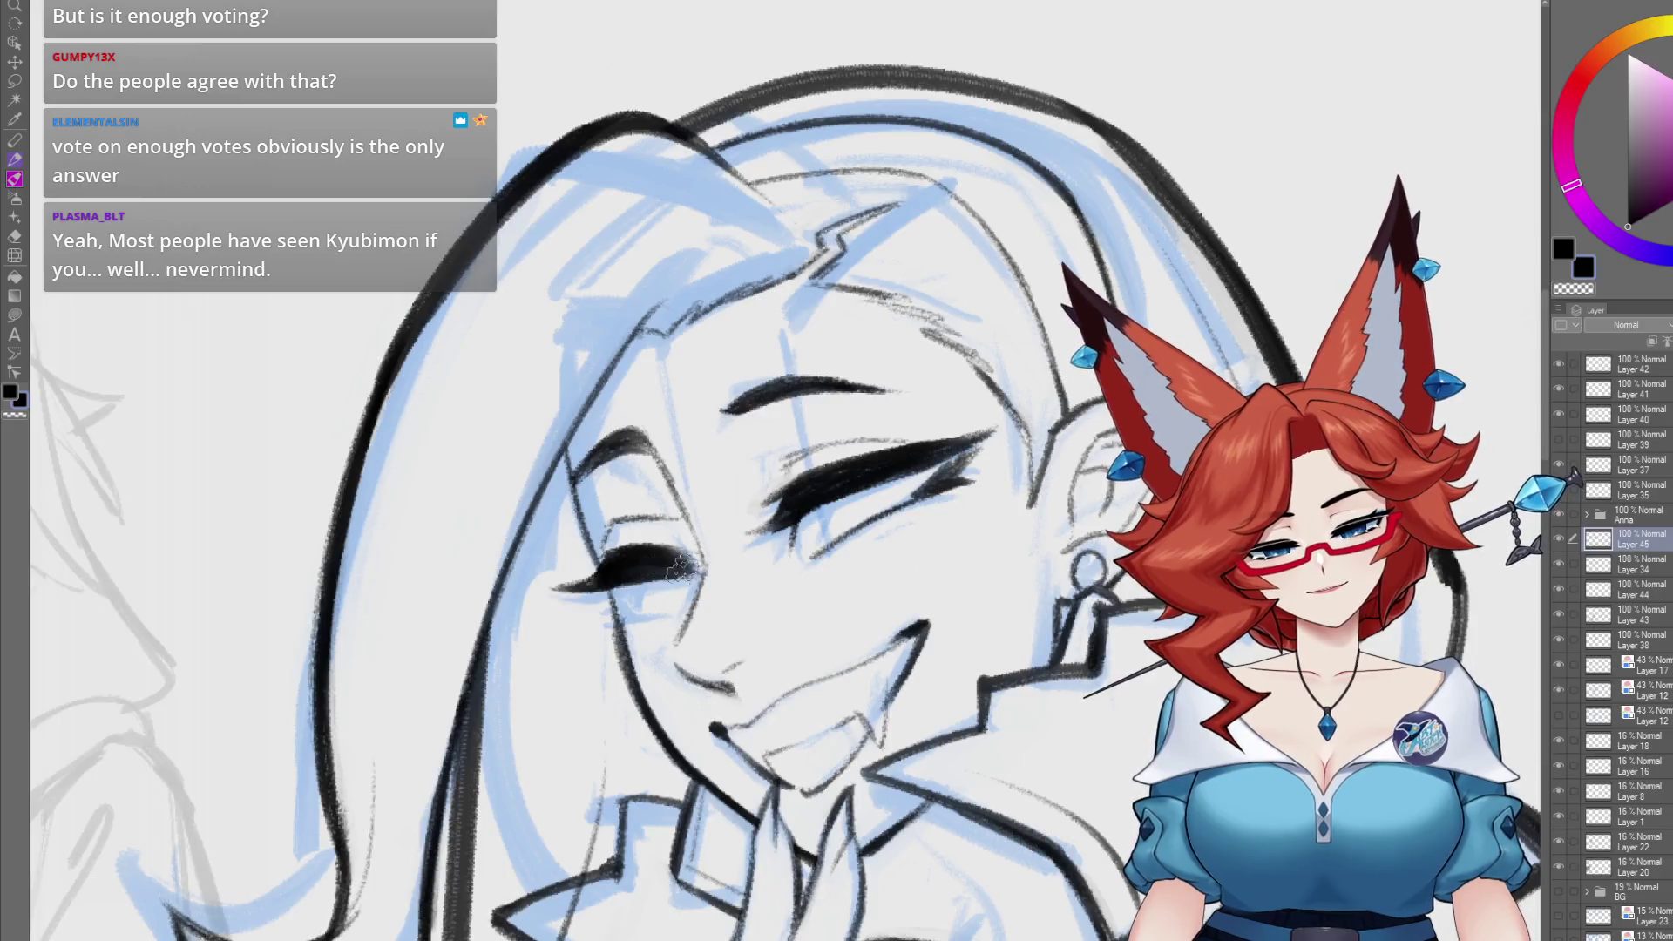
- Pan, rotate and zoom around the grinning woman's face to inspect the inked lineart
drag(681, 568, 504, 579)
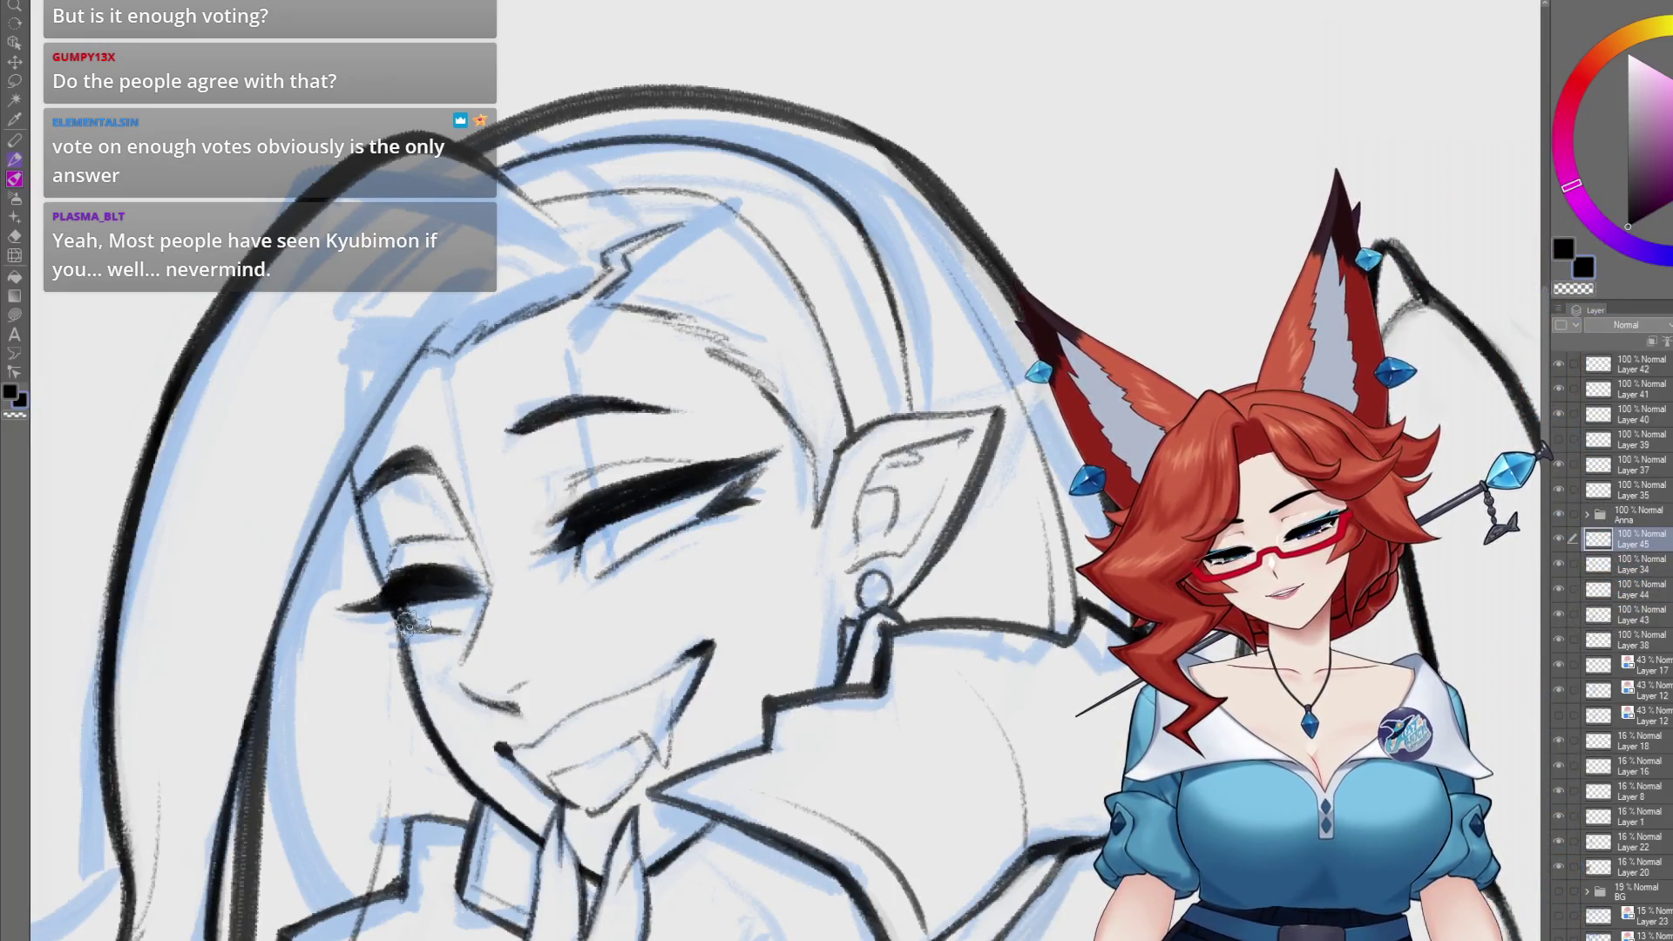
drag(409, 623, 392, 621)
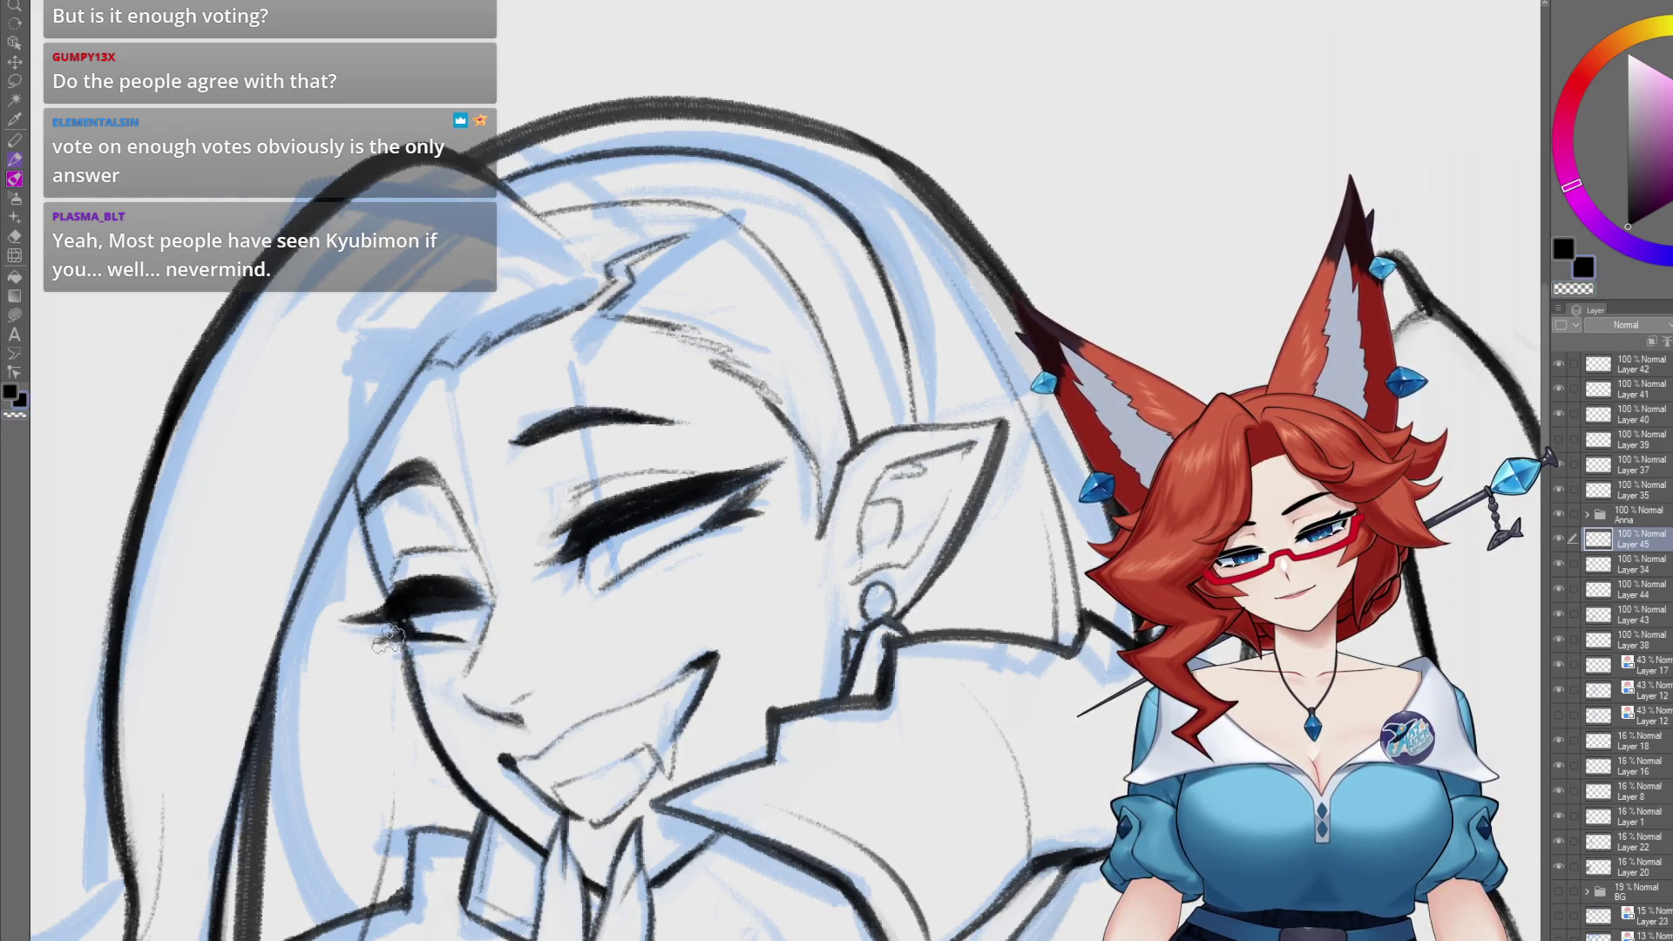
drag(552, 588, 687, 566)
scroll(688, 566, down, 6)
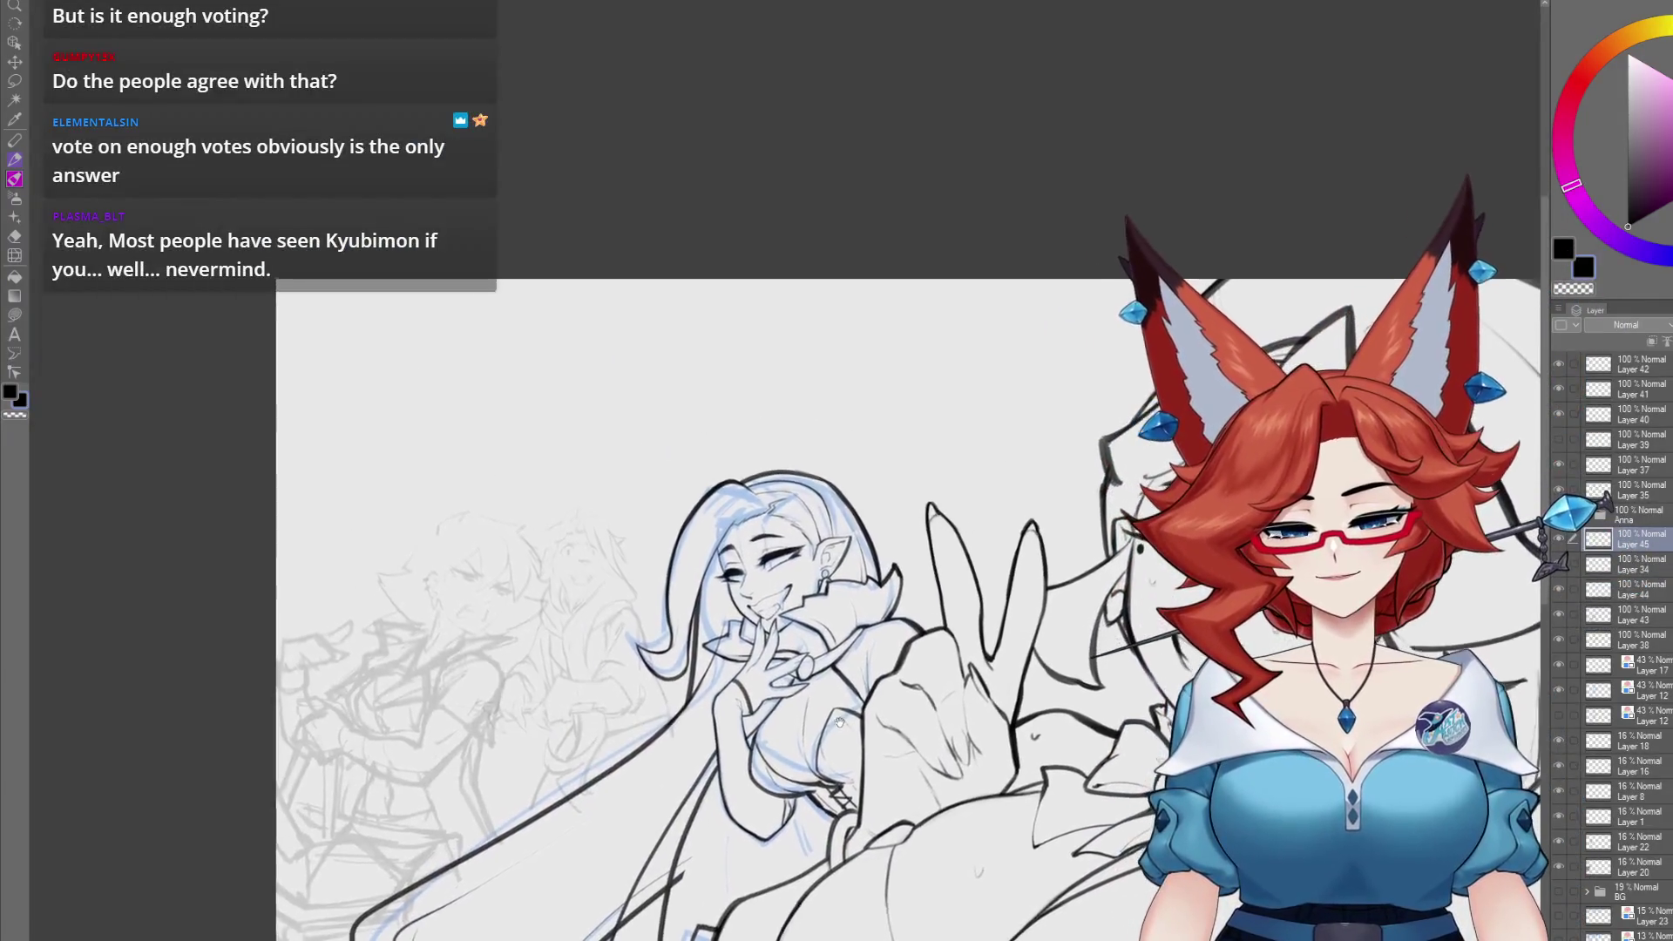
scroll(830, 716, up, 4)
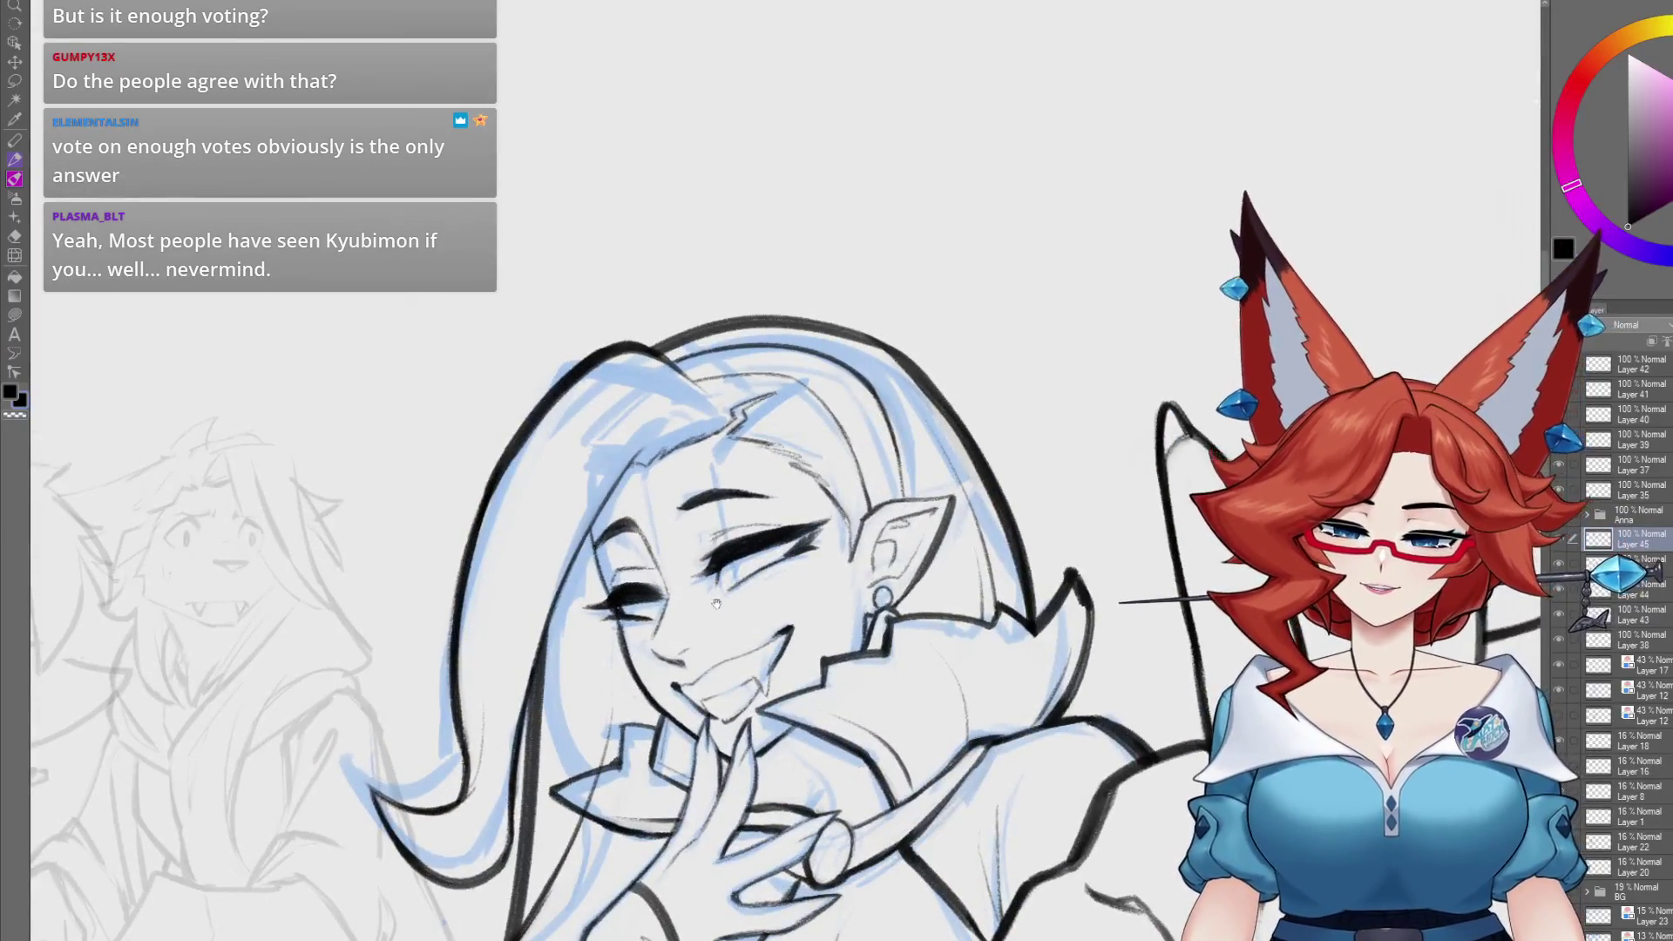
scroll(724, 612, up, 2)
scroll(724, 613, up, 1)
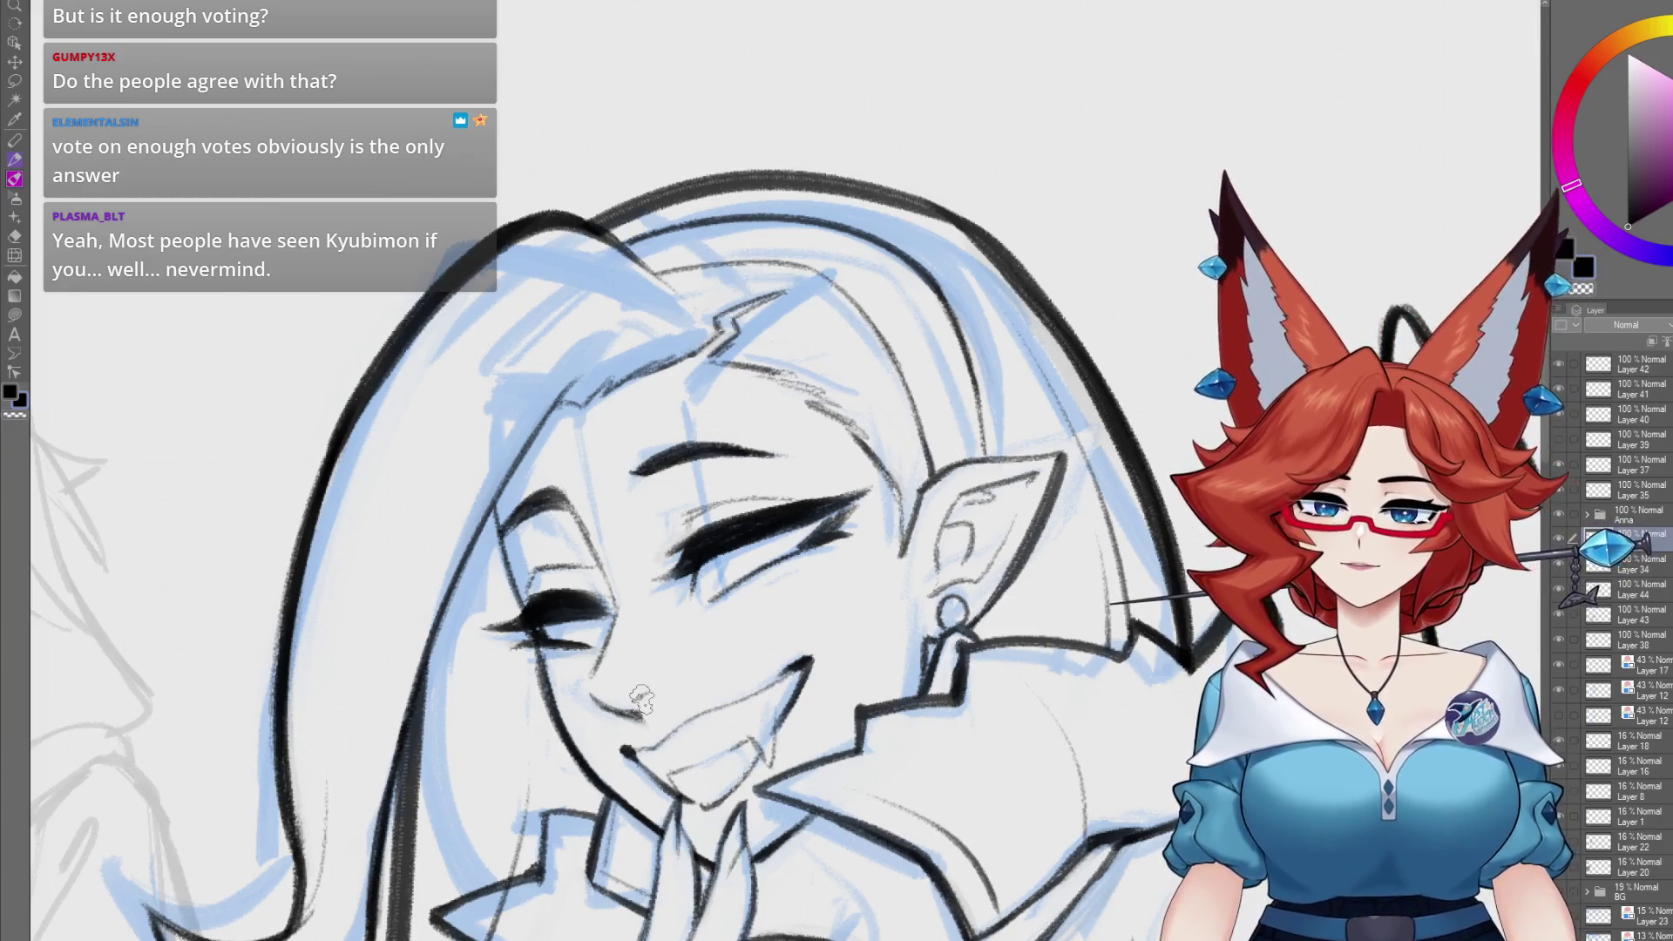
- On the blank canvas, sketch a head oval, vertical centre line and jaw line, undoing one stray eye stroke
key(ctrl+Tab)
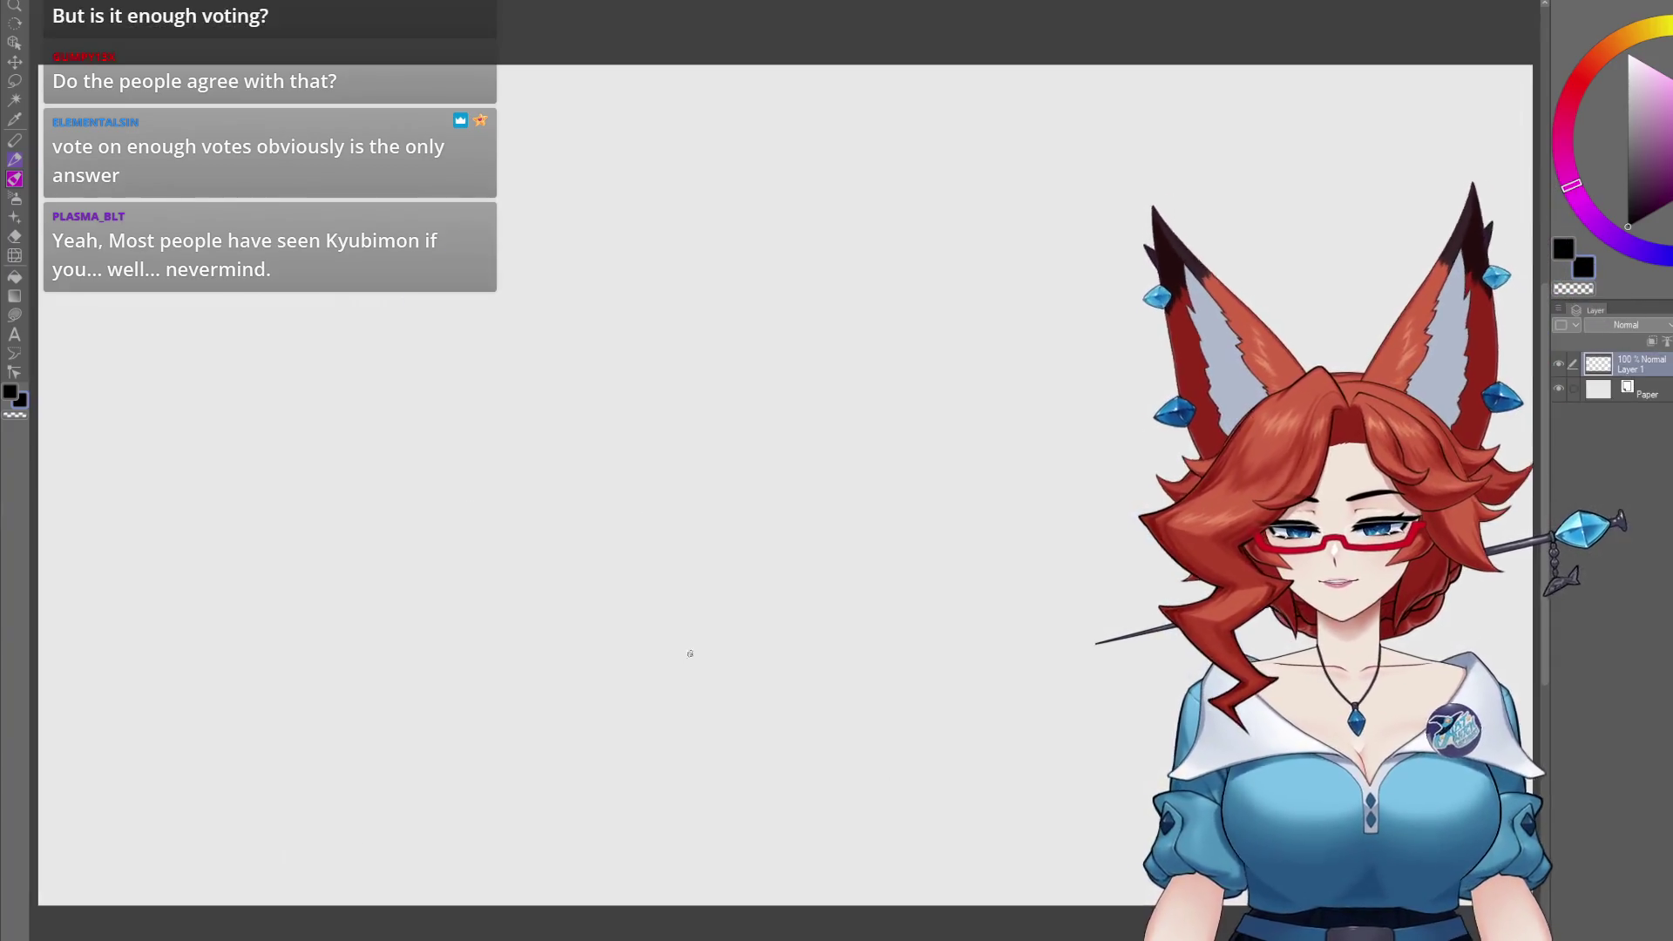
mouse_move(952, 740)
mouse_down()
mouse_move(687, 490)
mouse_move(756, 614)
mouse_up()
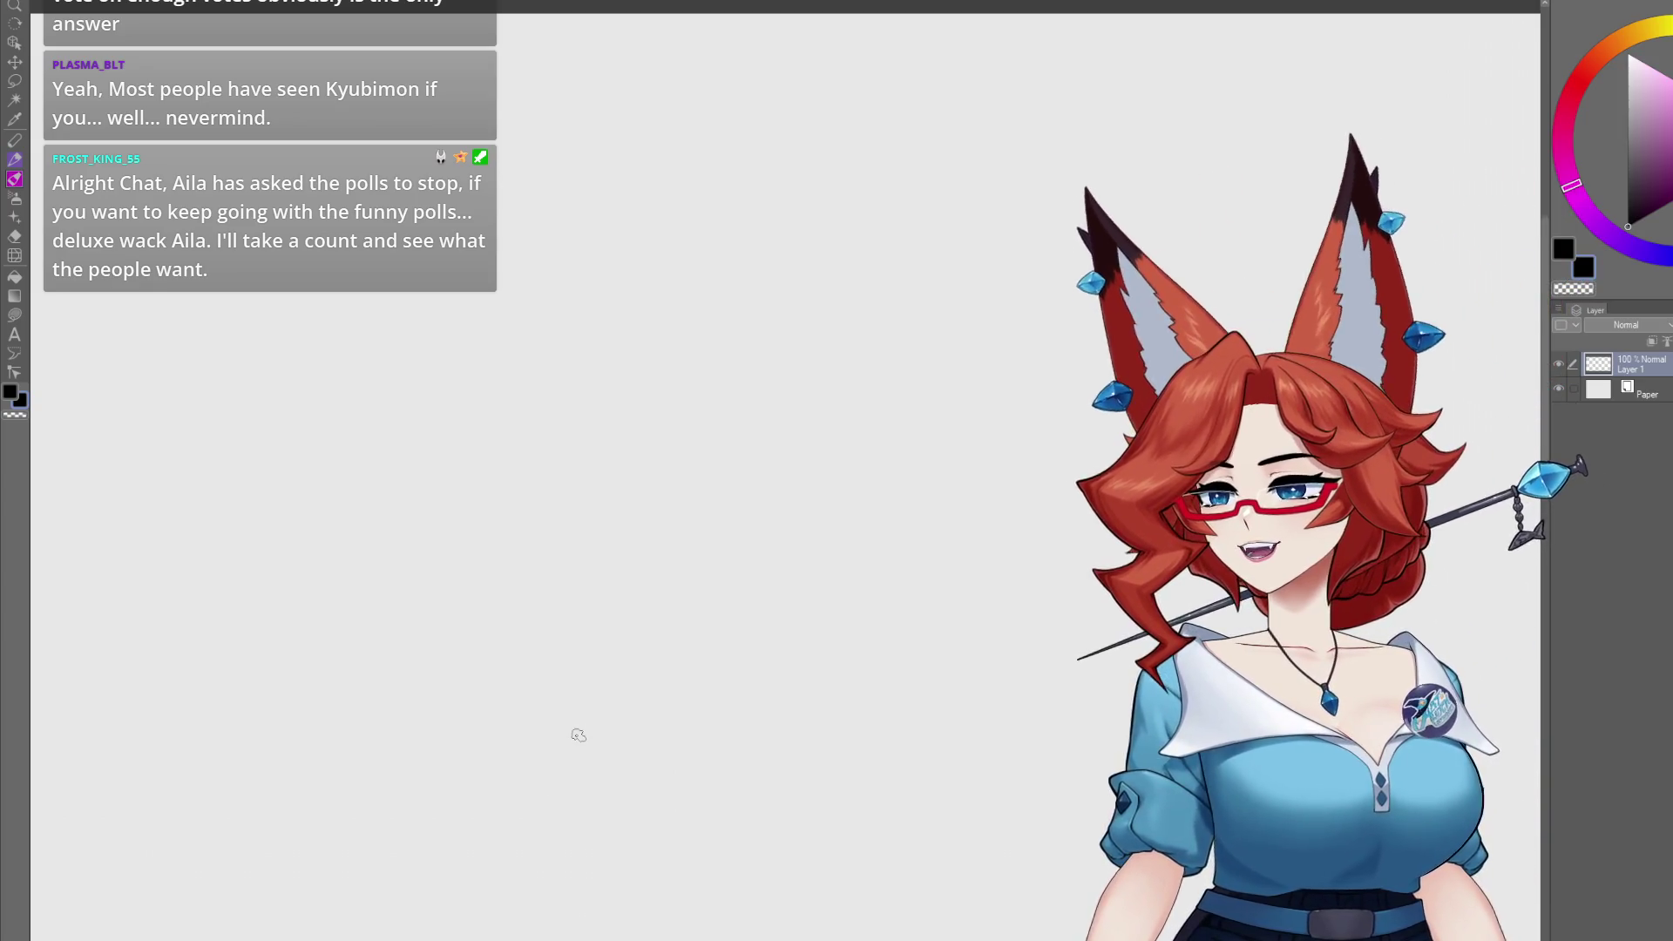
mouse_move(540, 453)
mouse_down()
mouse_move(545, 357)
mouse_move(728, 424)
mouse_up()
drag(534, 467, 553, 549)
drag(590, 357, 595, 571)
drag(721, 520, 599, 597)
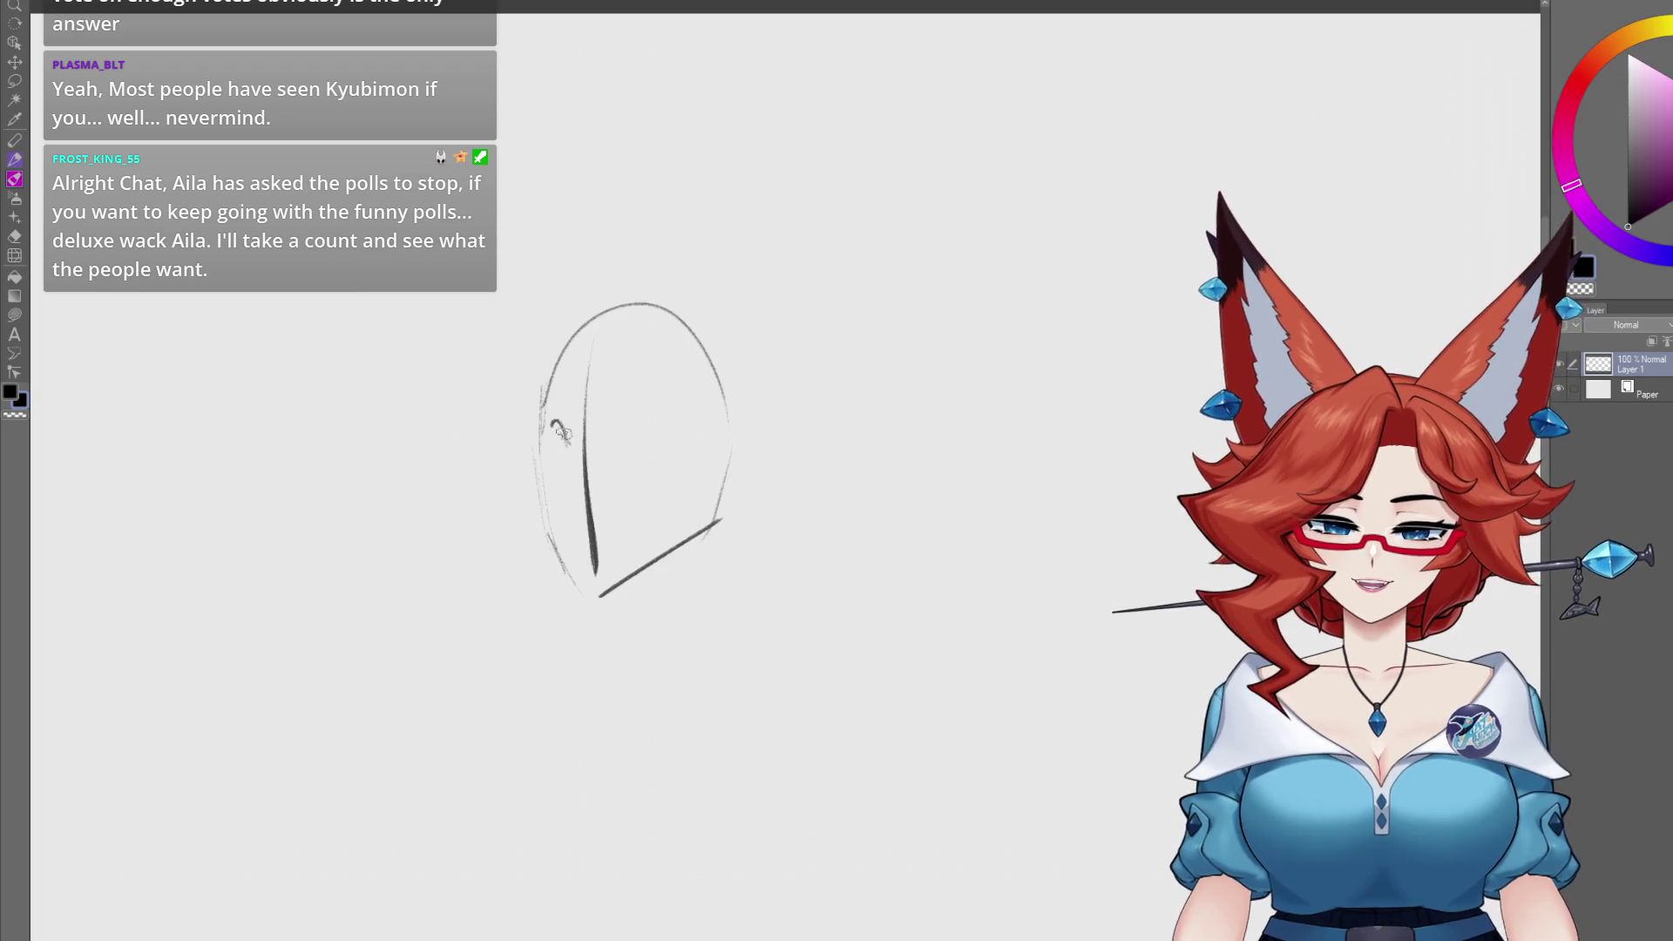
mouse_move(548, 414)
mouse_down()
mouse_move(568, 442)
mouse_move(629, 416)
mouse_move(675, 436)
mouse_move(644, 461)
mouse_up()
key(ctrl+z)
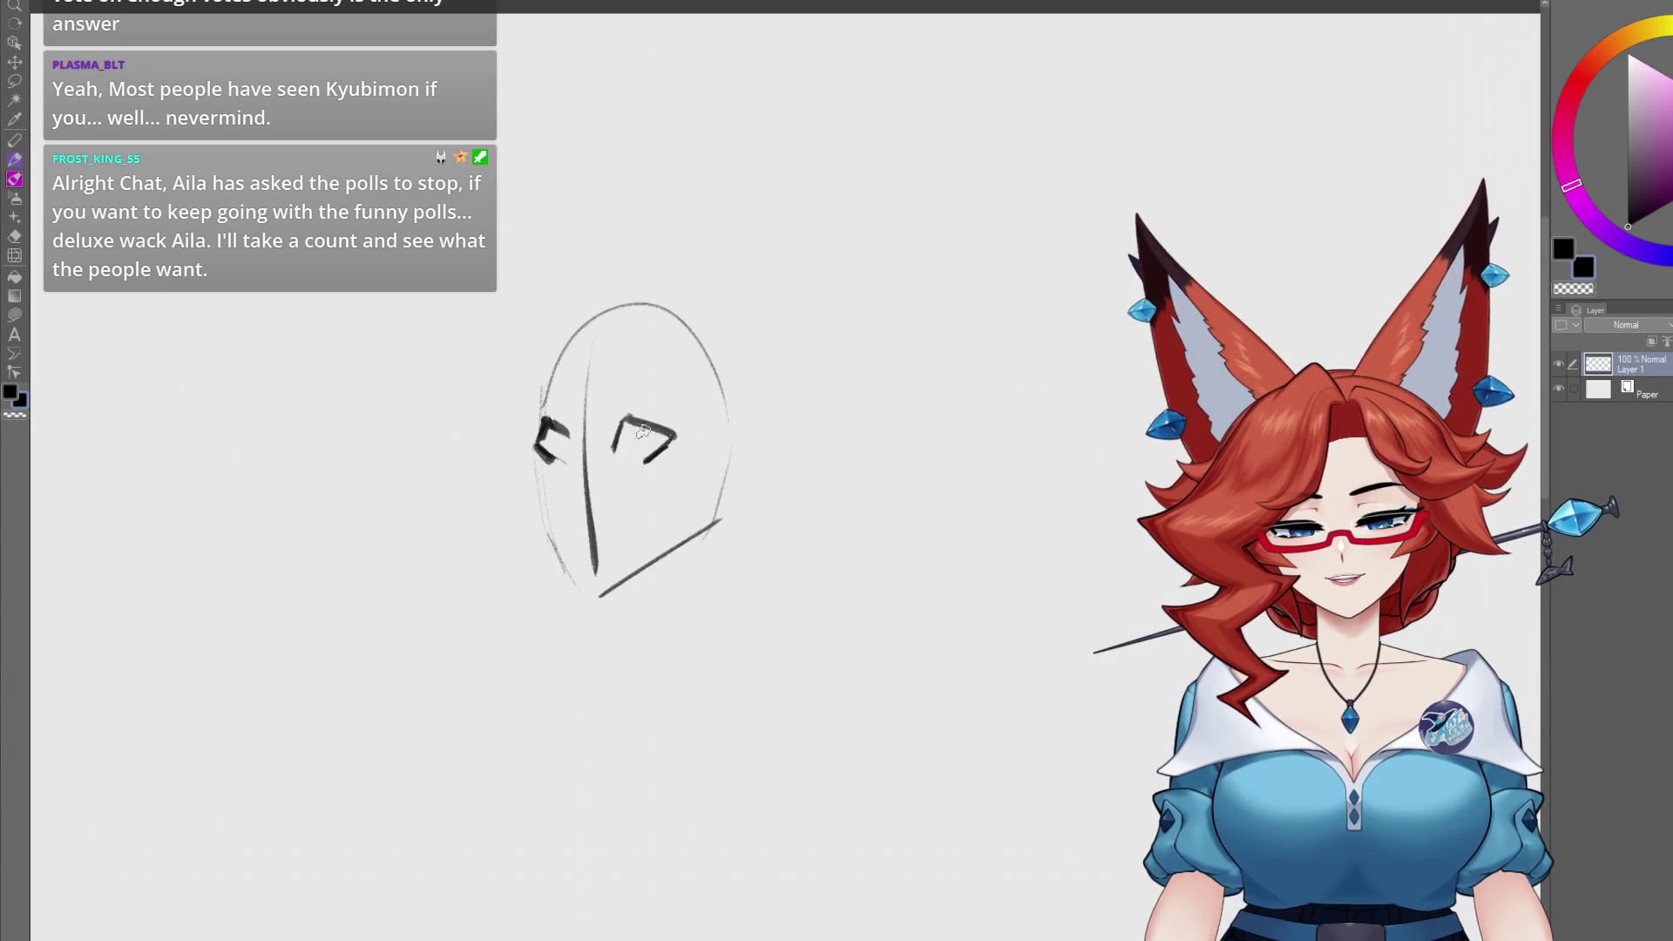
- Thicken the right eye's upper lid, erase its lower lid, and add a lower lid to the left eye
mouse_move(601, 406)
mouse_down()
mouse_move(688, 433)
mouse_move(596, 405)
mouse_move(526, 412)
mouse_up()
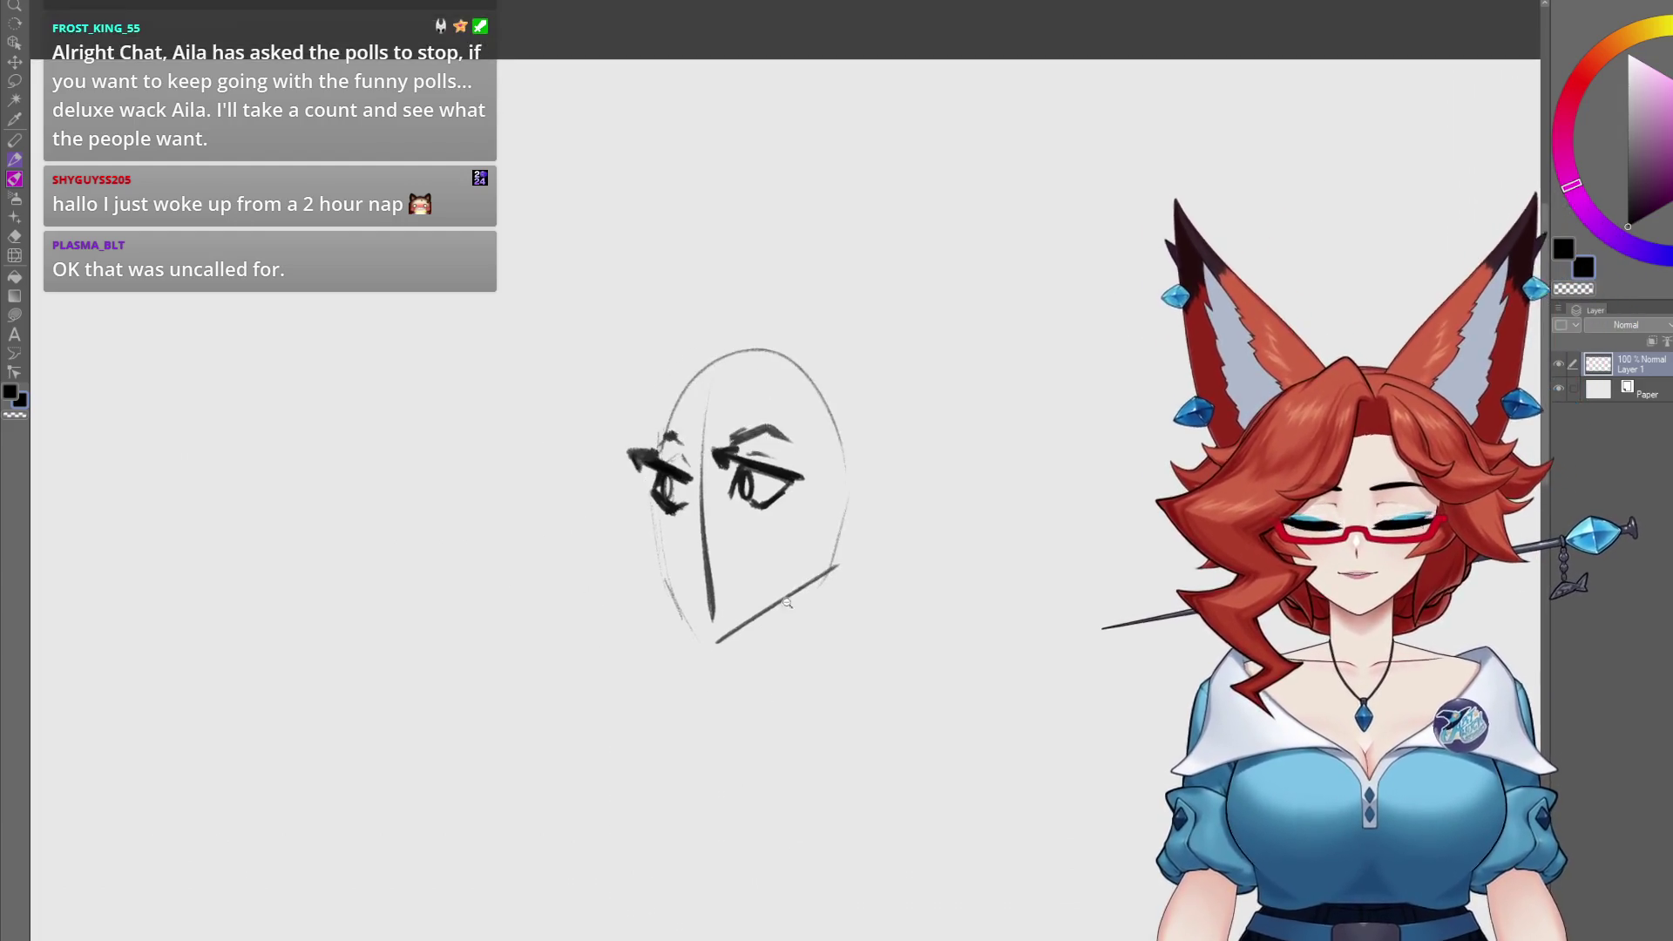
scroll(791, 520, up, 3)
drag(757, 532, 758, 506)
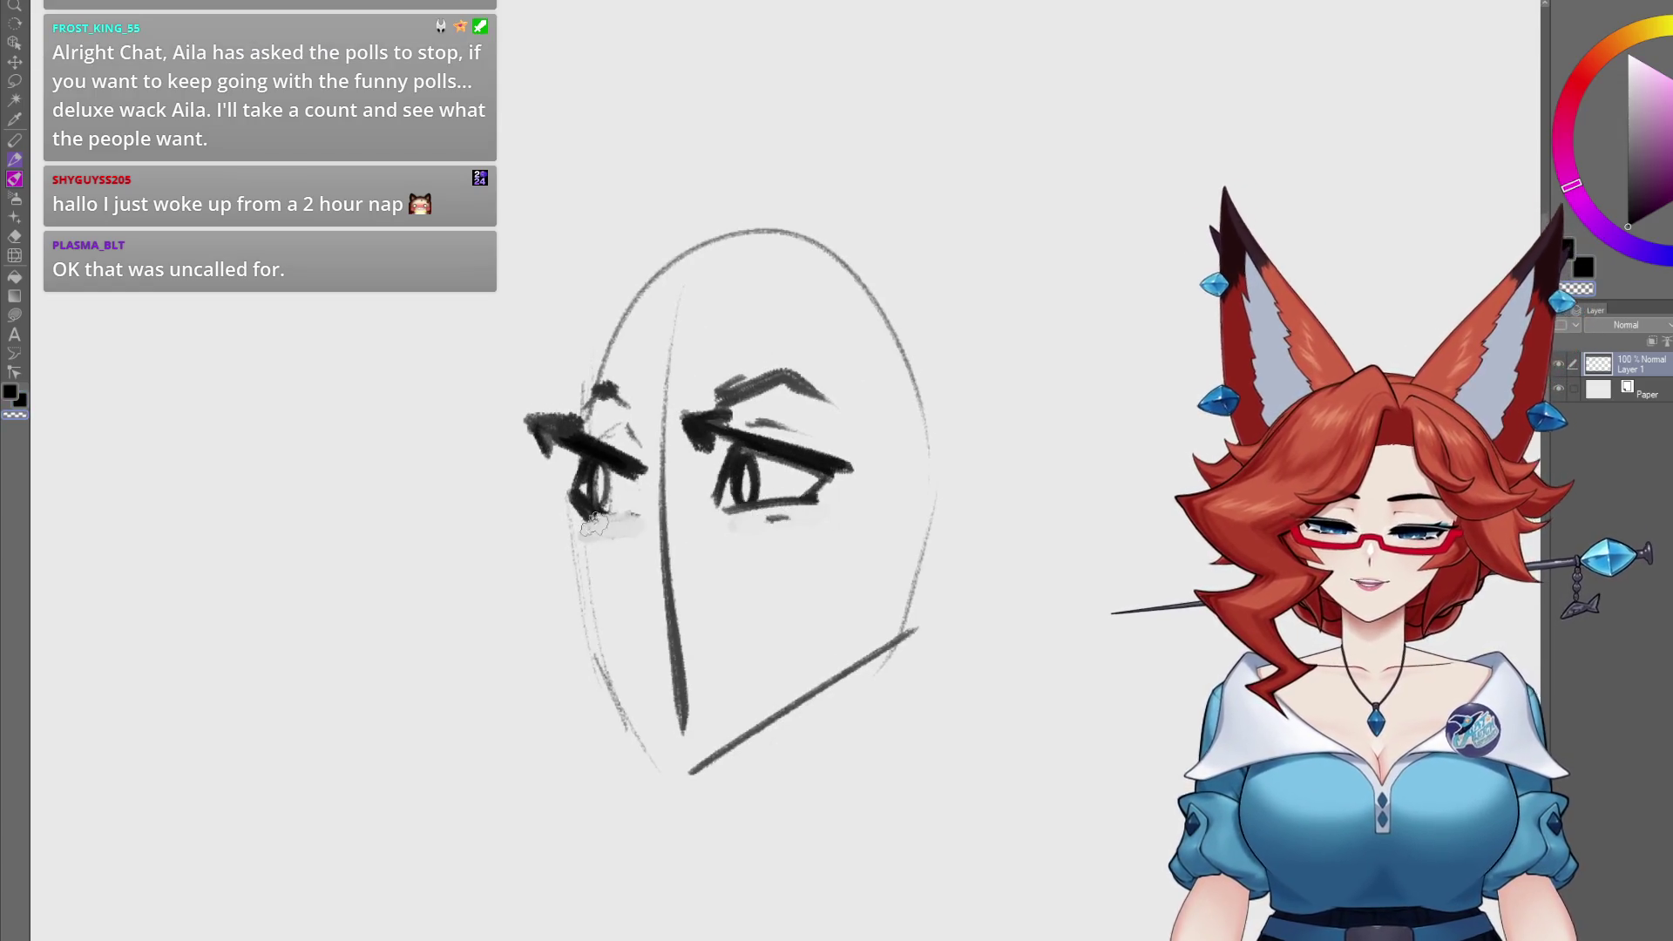
mouse_move(595, 521)
mouse_down()
mouse_move(636, 514)
mouse_move(582, 519)
mouse_up()
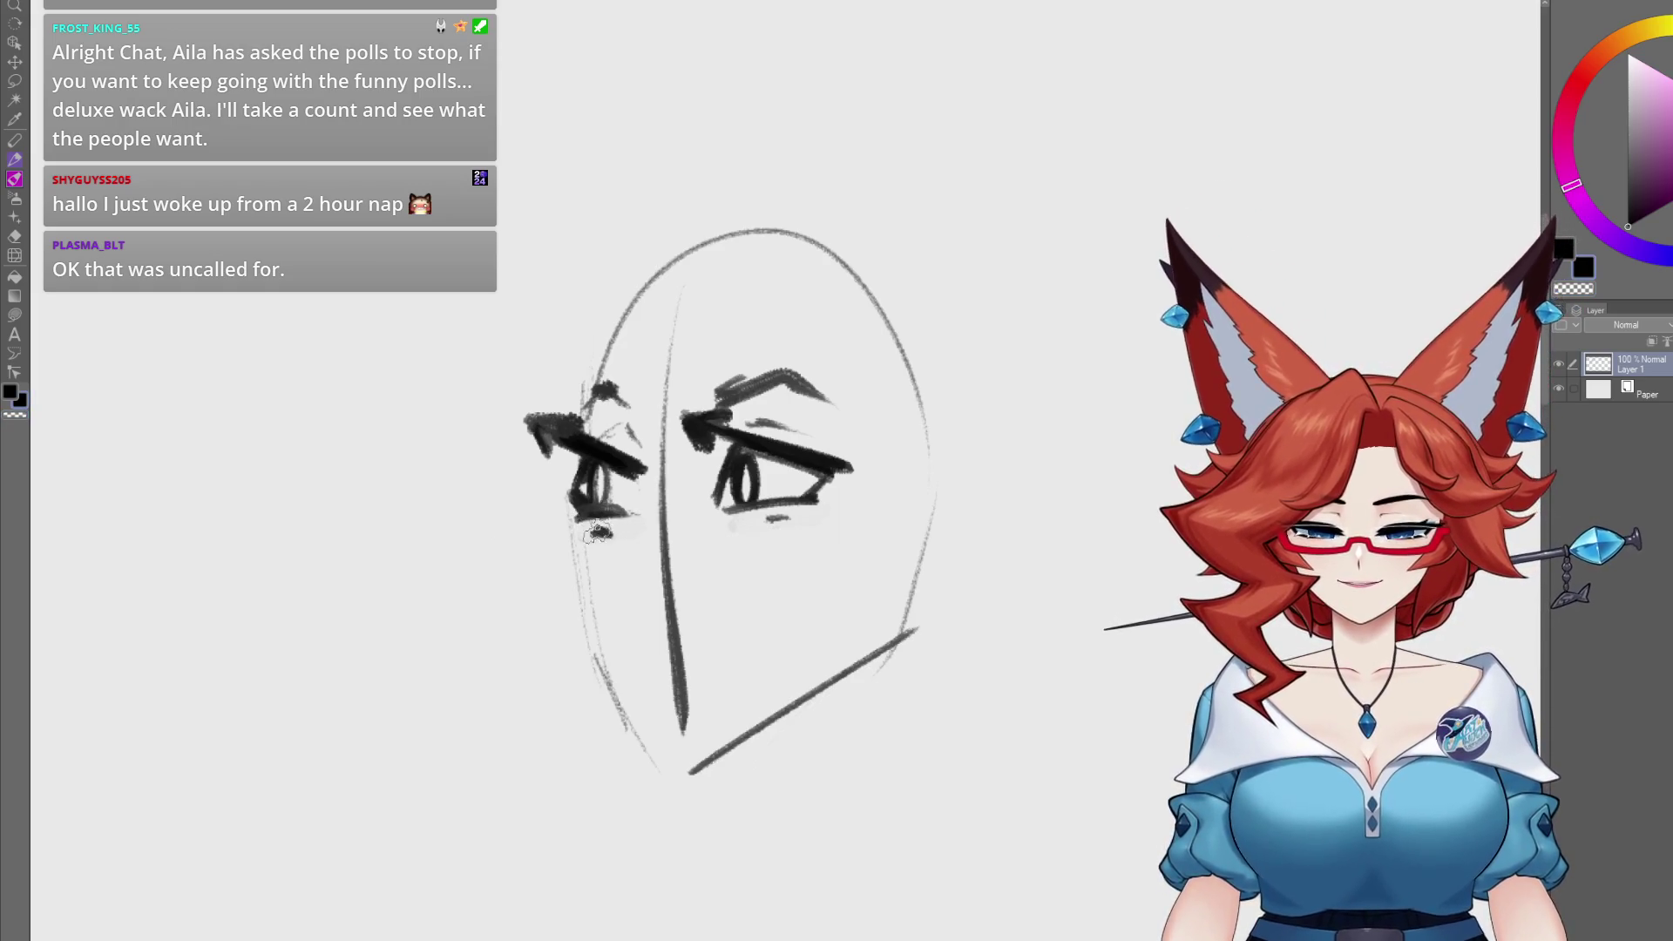
scroll(981, 694, down, 5)
scroll(879, 613, up, 5)
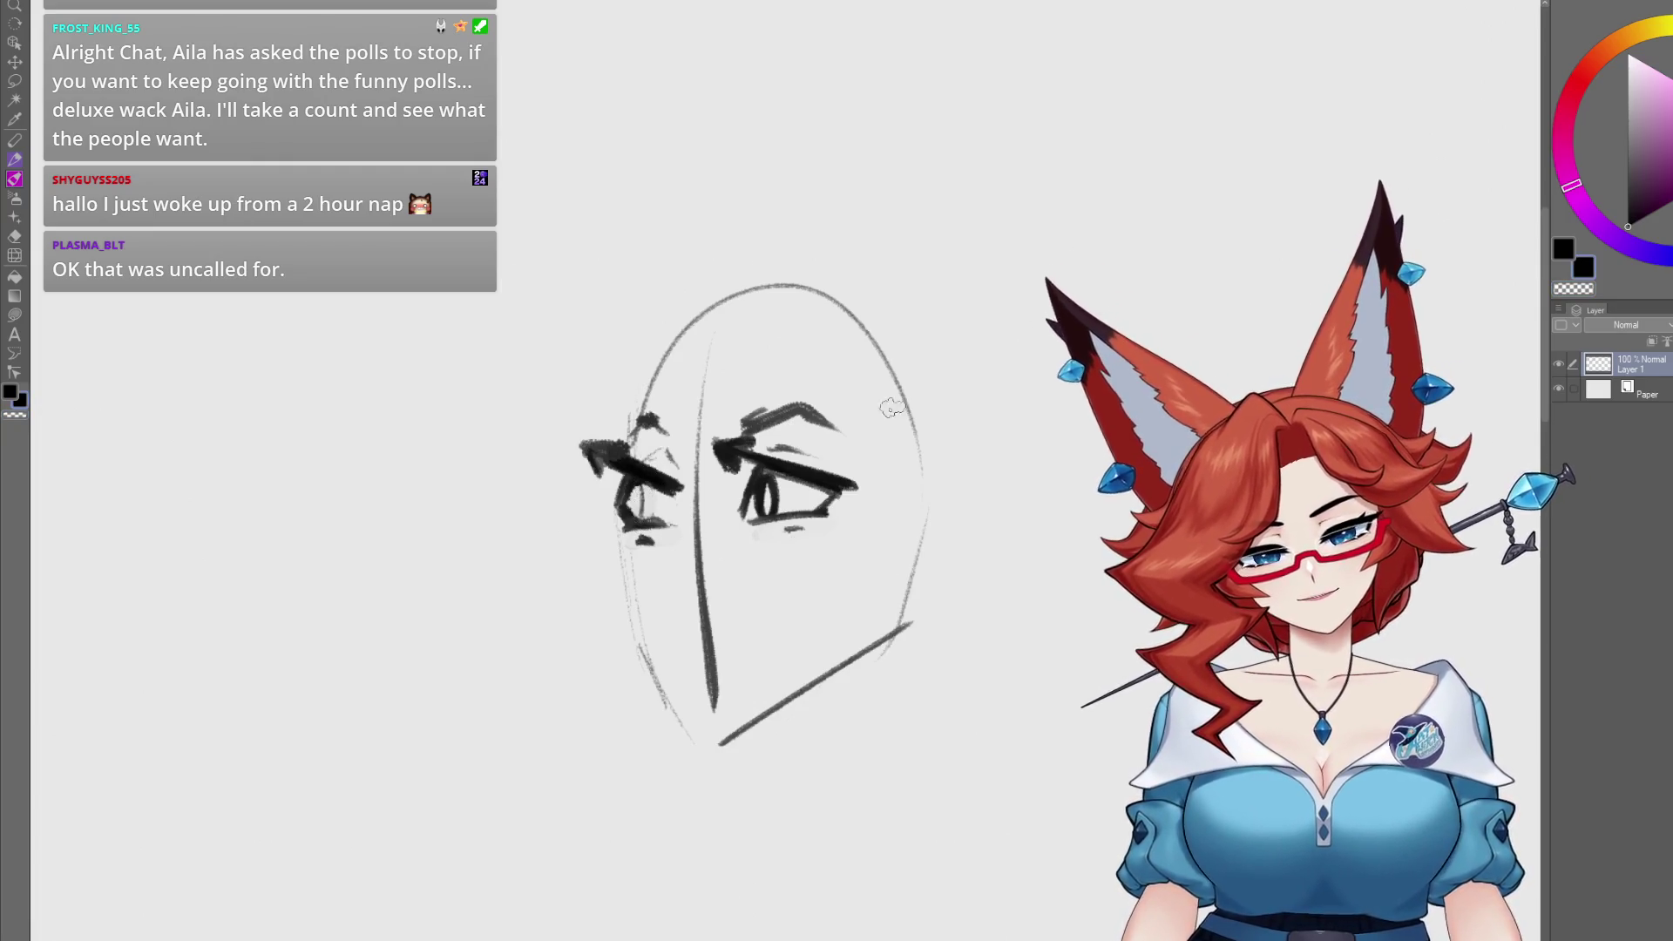
- Draw an iris in the right eye, sketch the mouth, and add defining strokes around the left eye
drag(640, 514, 601, 531)
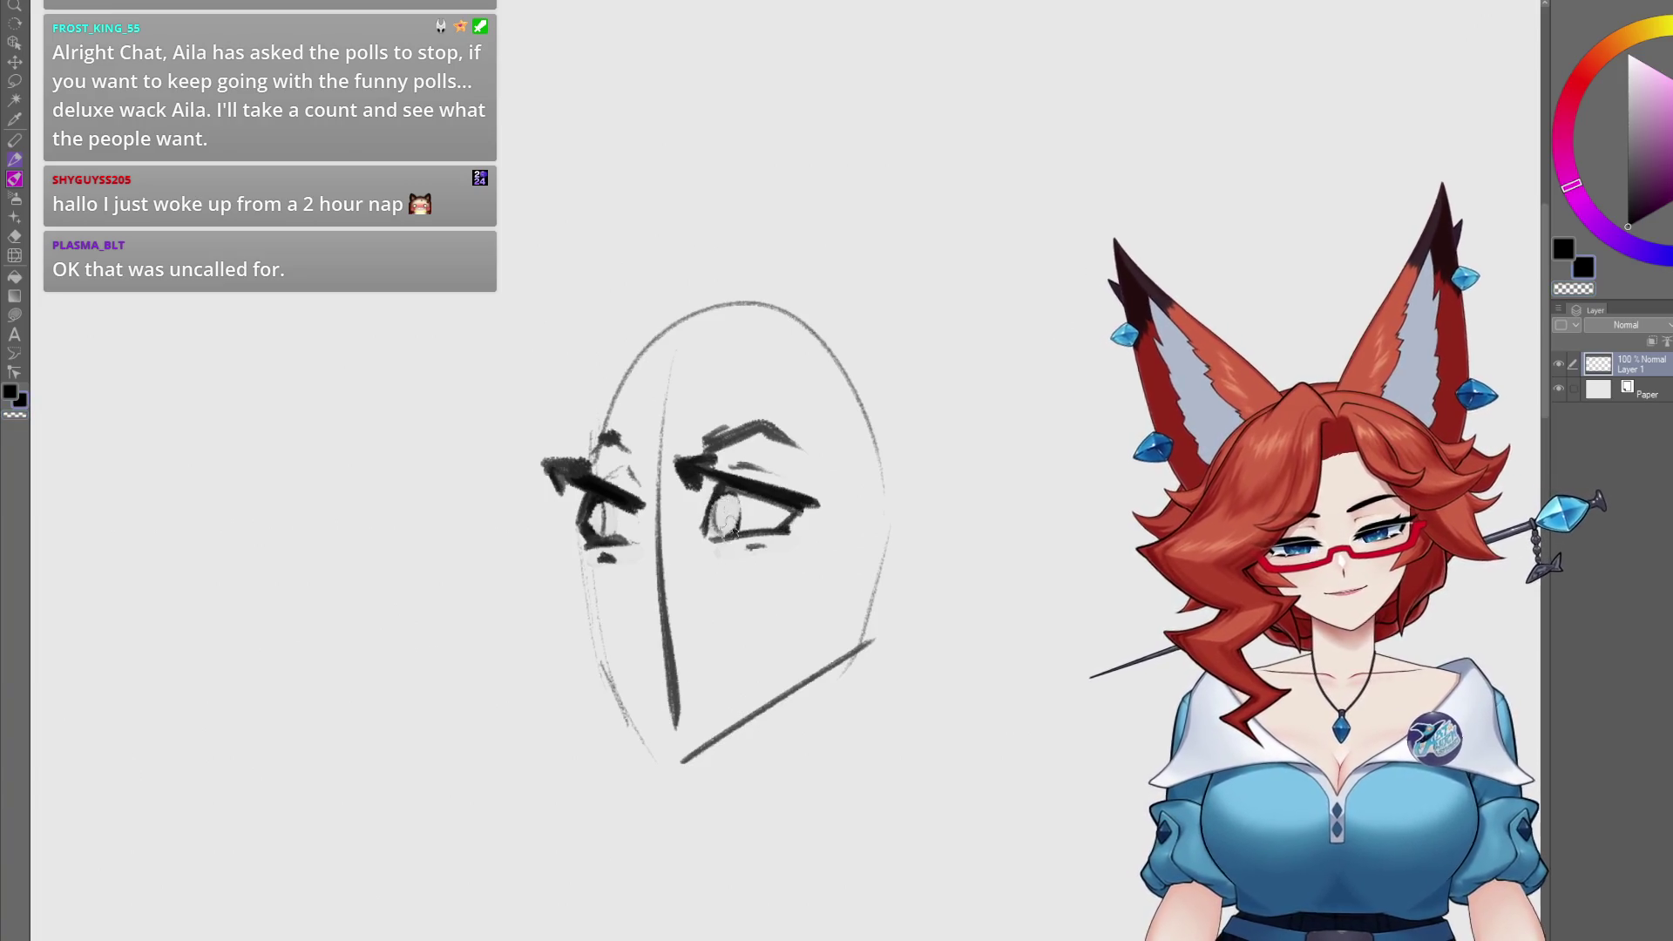
mouse_move(731, 501)
mouse_down()
mouse_move(723, 522)
mouse_move(715, 510)
mouse_move(728, 518)
mouse_up()
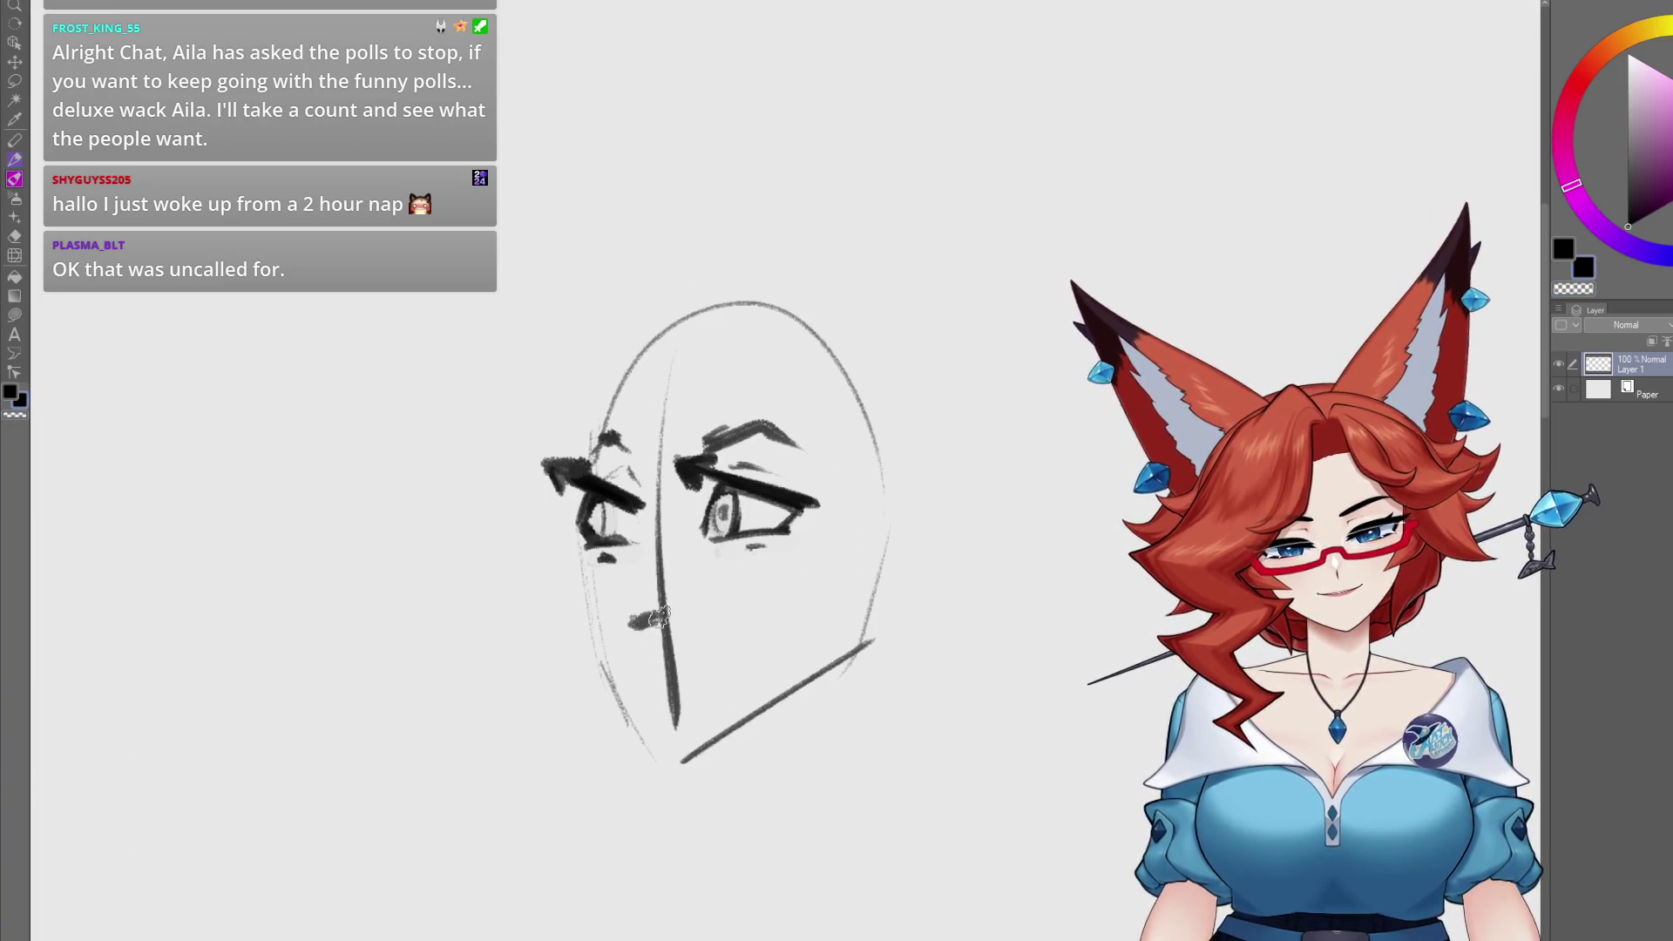
mouse_move(652, 610)
mouse_down()
mouse_move(741, 606)
mouse_move(643, 649)
mouse_up()
drag(740, 608, 784, 610)
drag(784, 610, 710, 693)
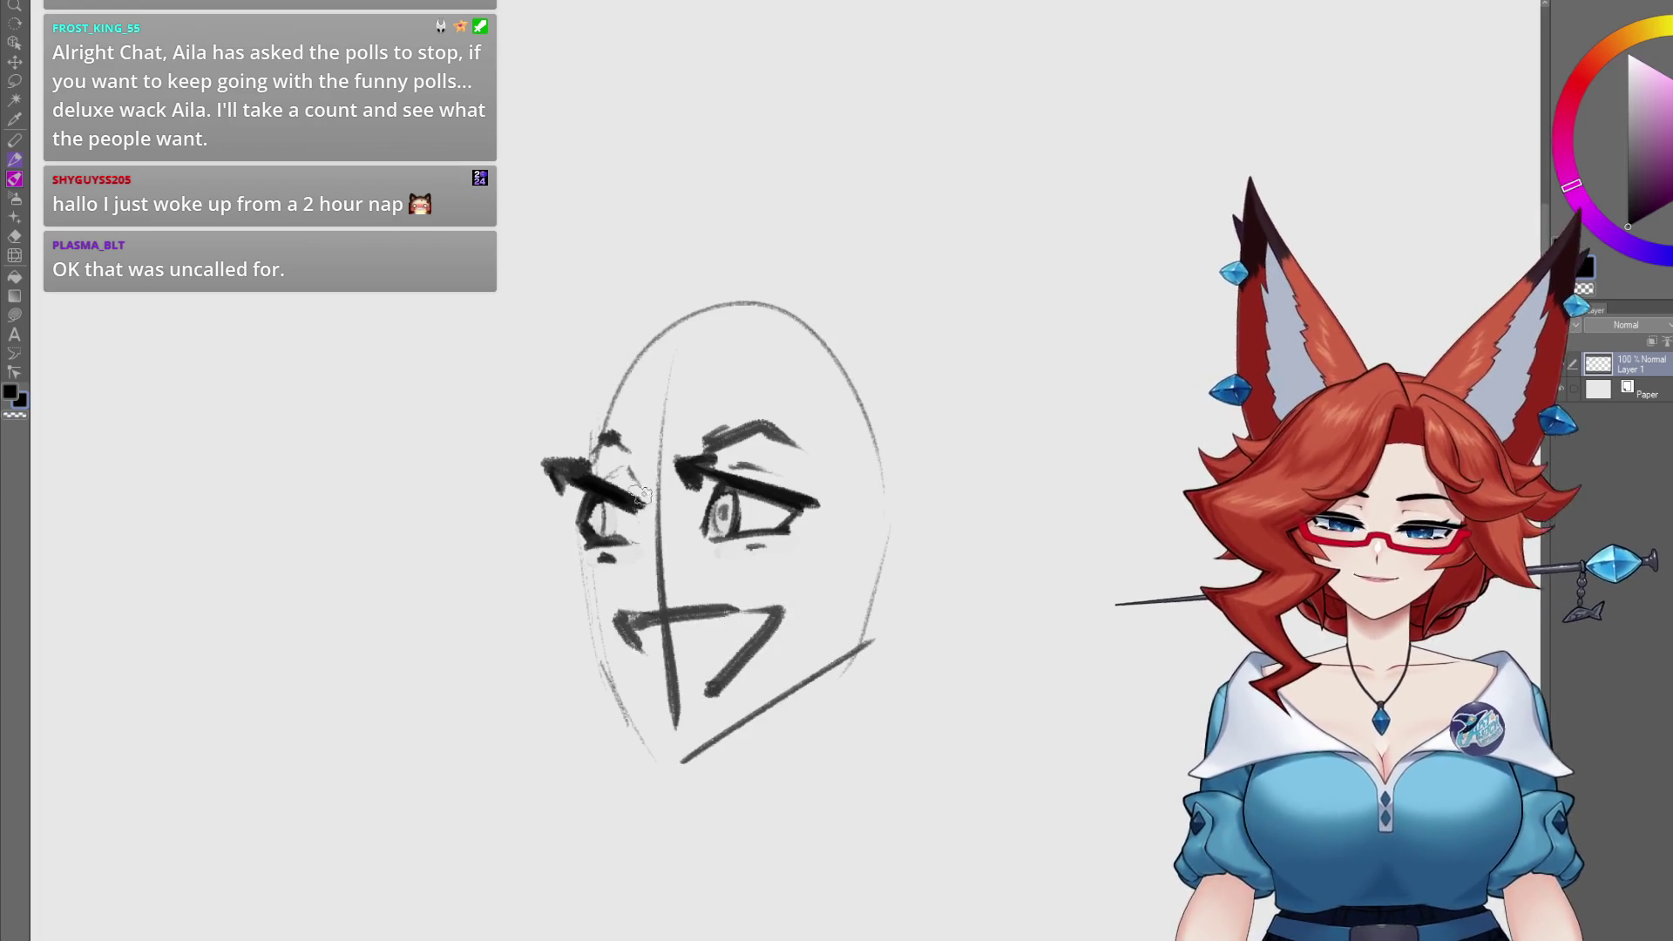
mouse_move(615, 431)
mouse_down()
mouse_move(649, 501)
mouse_move(658, 582)
mouse_move(620, 562)
mouse_up()
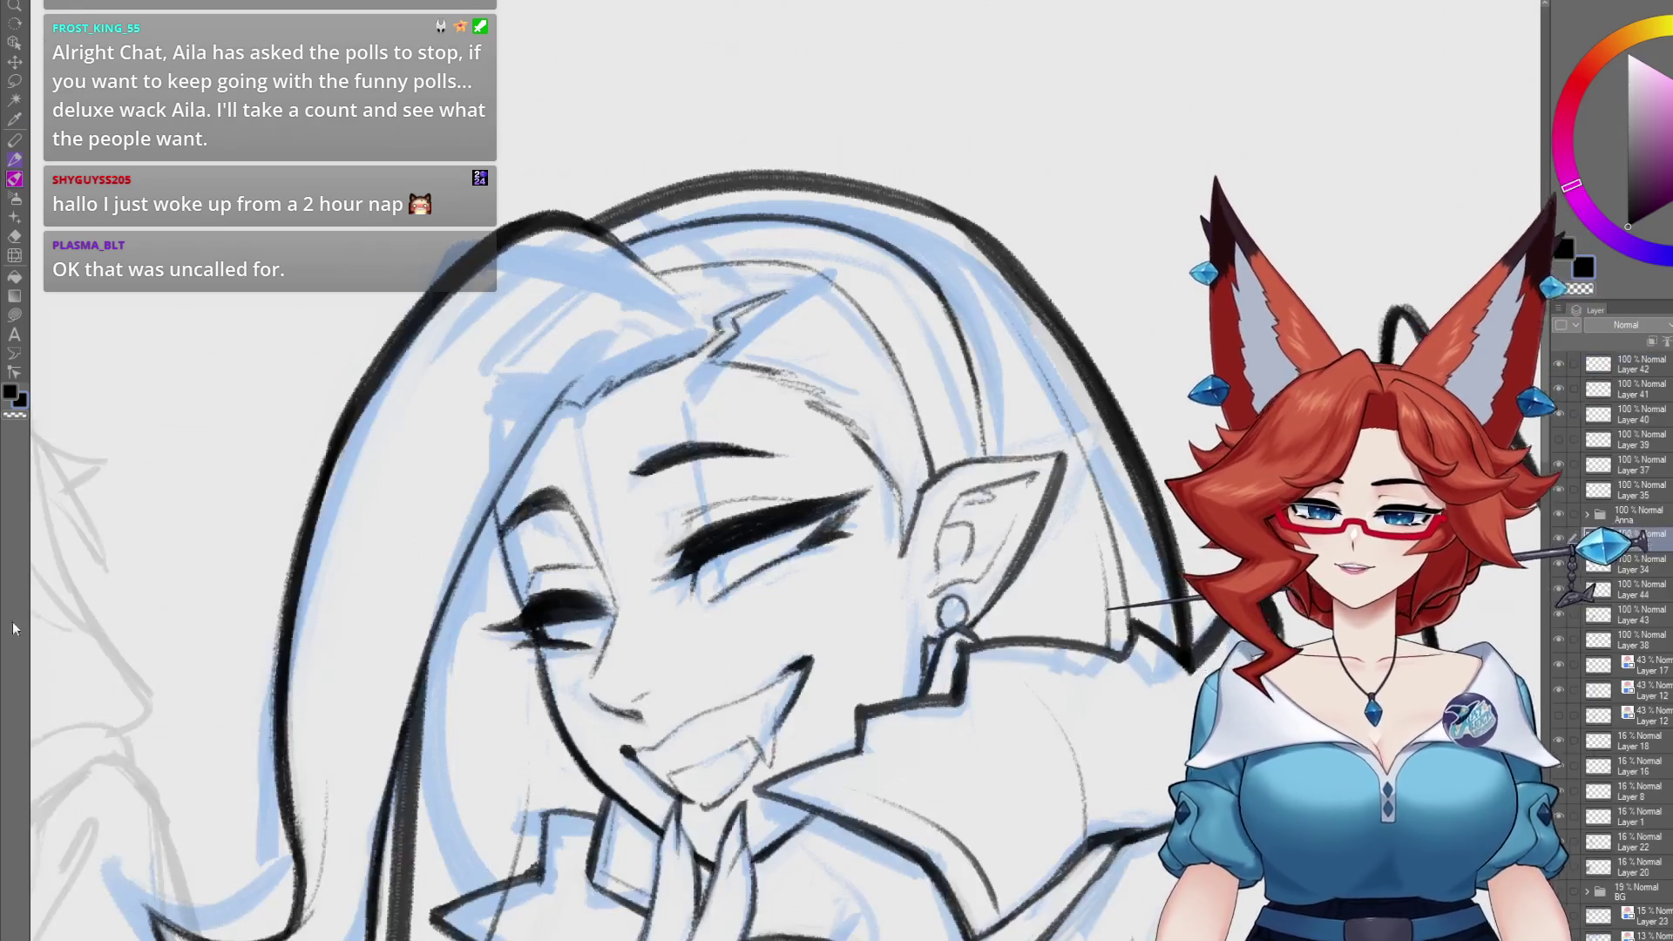
- Duplicate the layer holding the woman's eye lines with copy and paste
mouse_move(926, 833)
mouse_down()
mouse_move(843, 639)
mouse_move(814, 695)
mouse_up()
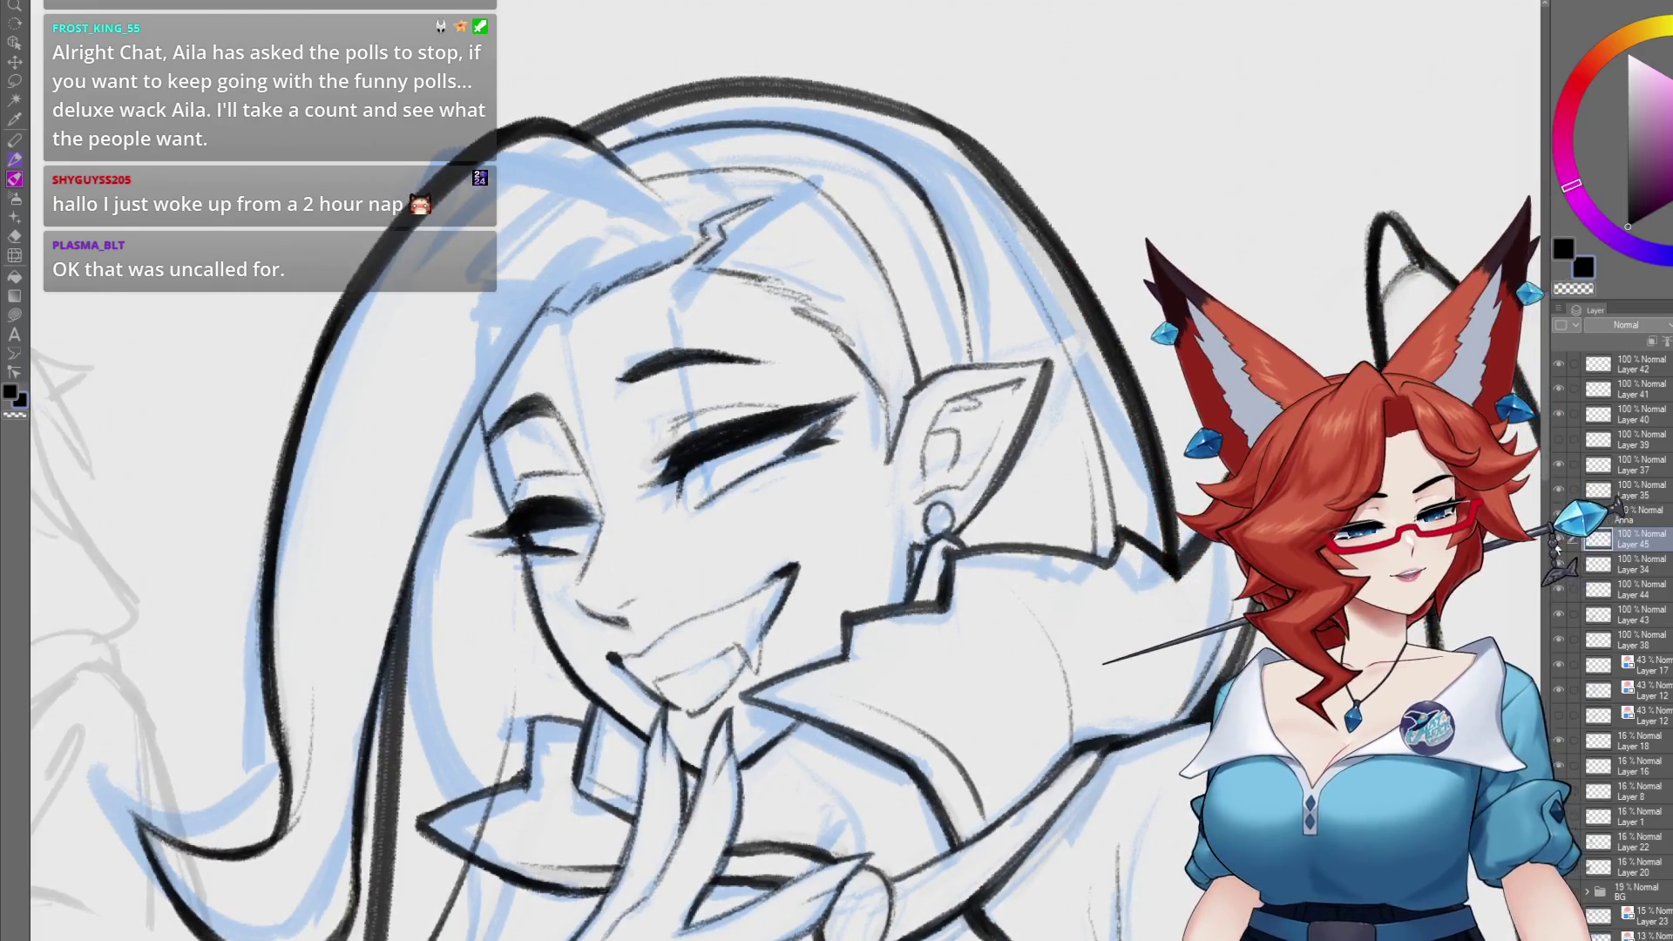
key(ctrl+z)
key(ctrl+y)
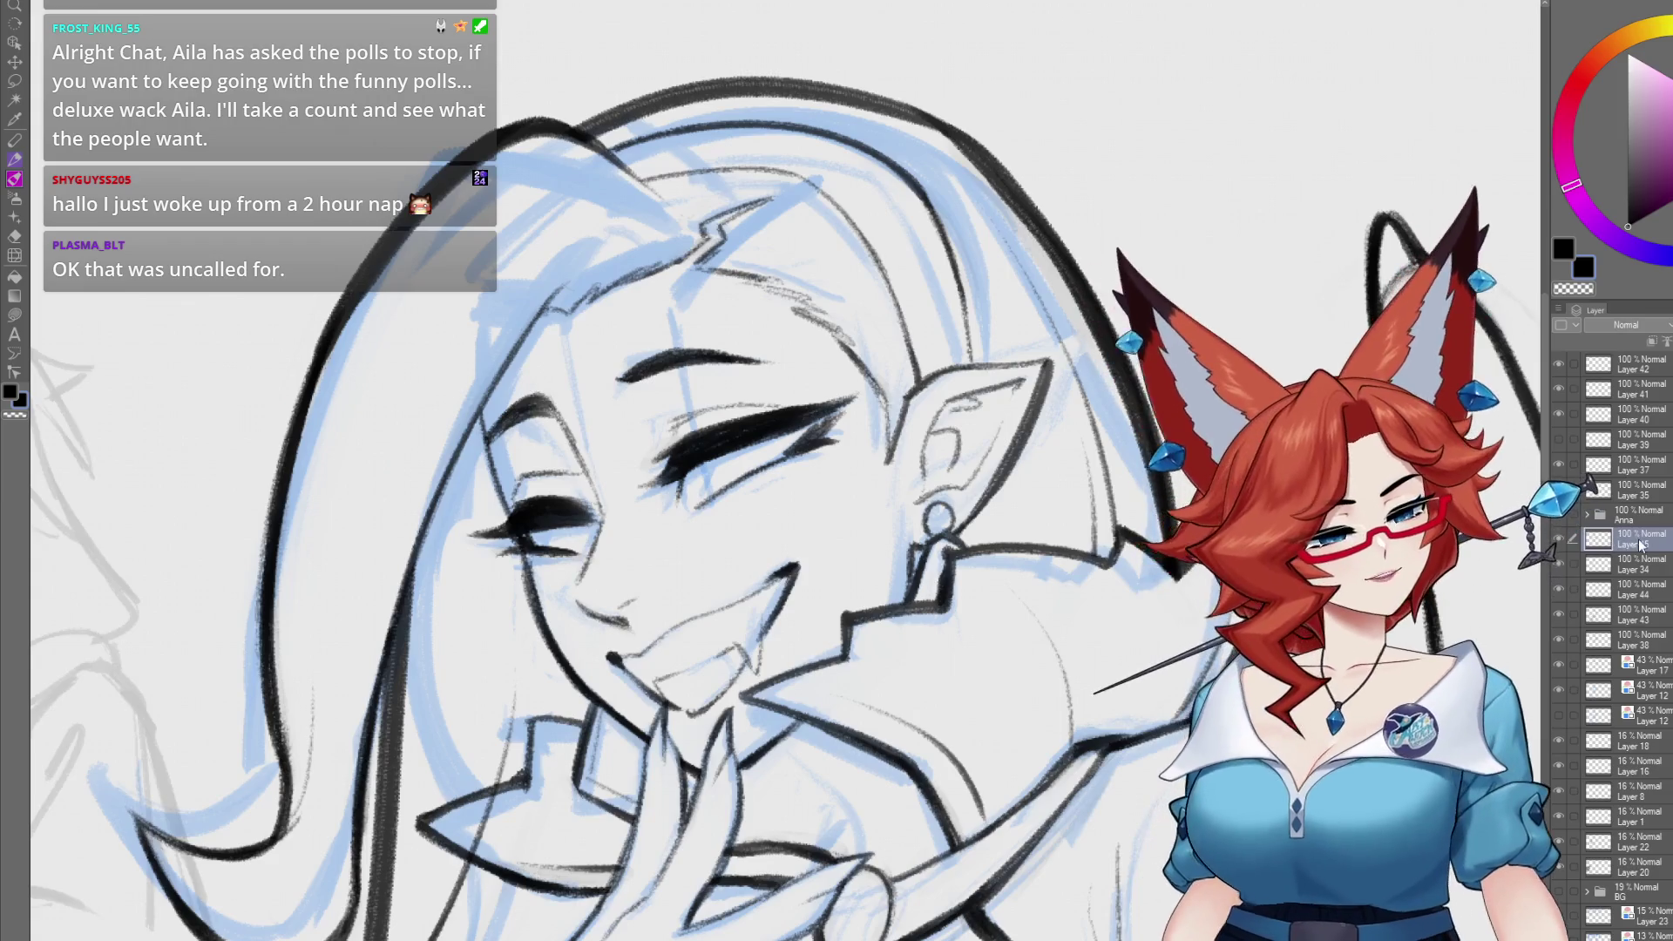
key(ctrl+c)
key(ctrl+v)
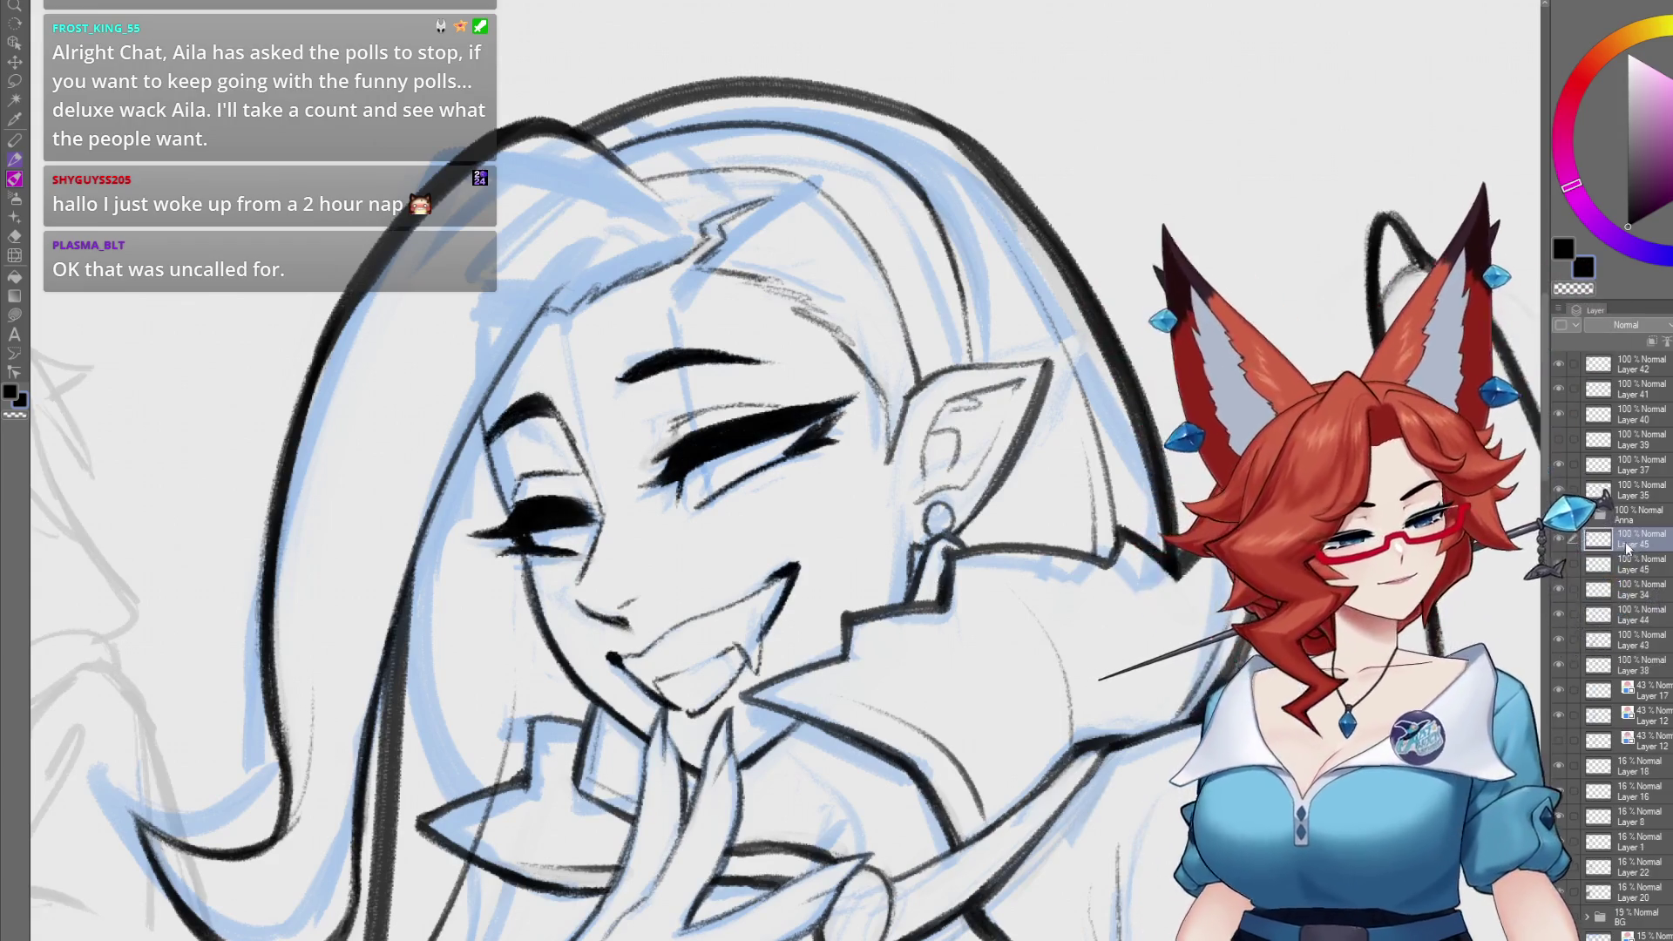
- Erase the left eye, lashes and eyebrow, then draw a thick new closed-eye line
drag(1096, 494, 1070, 533)
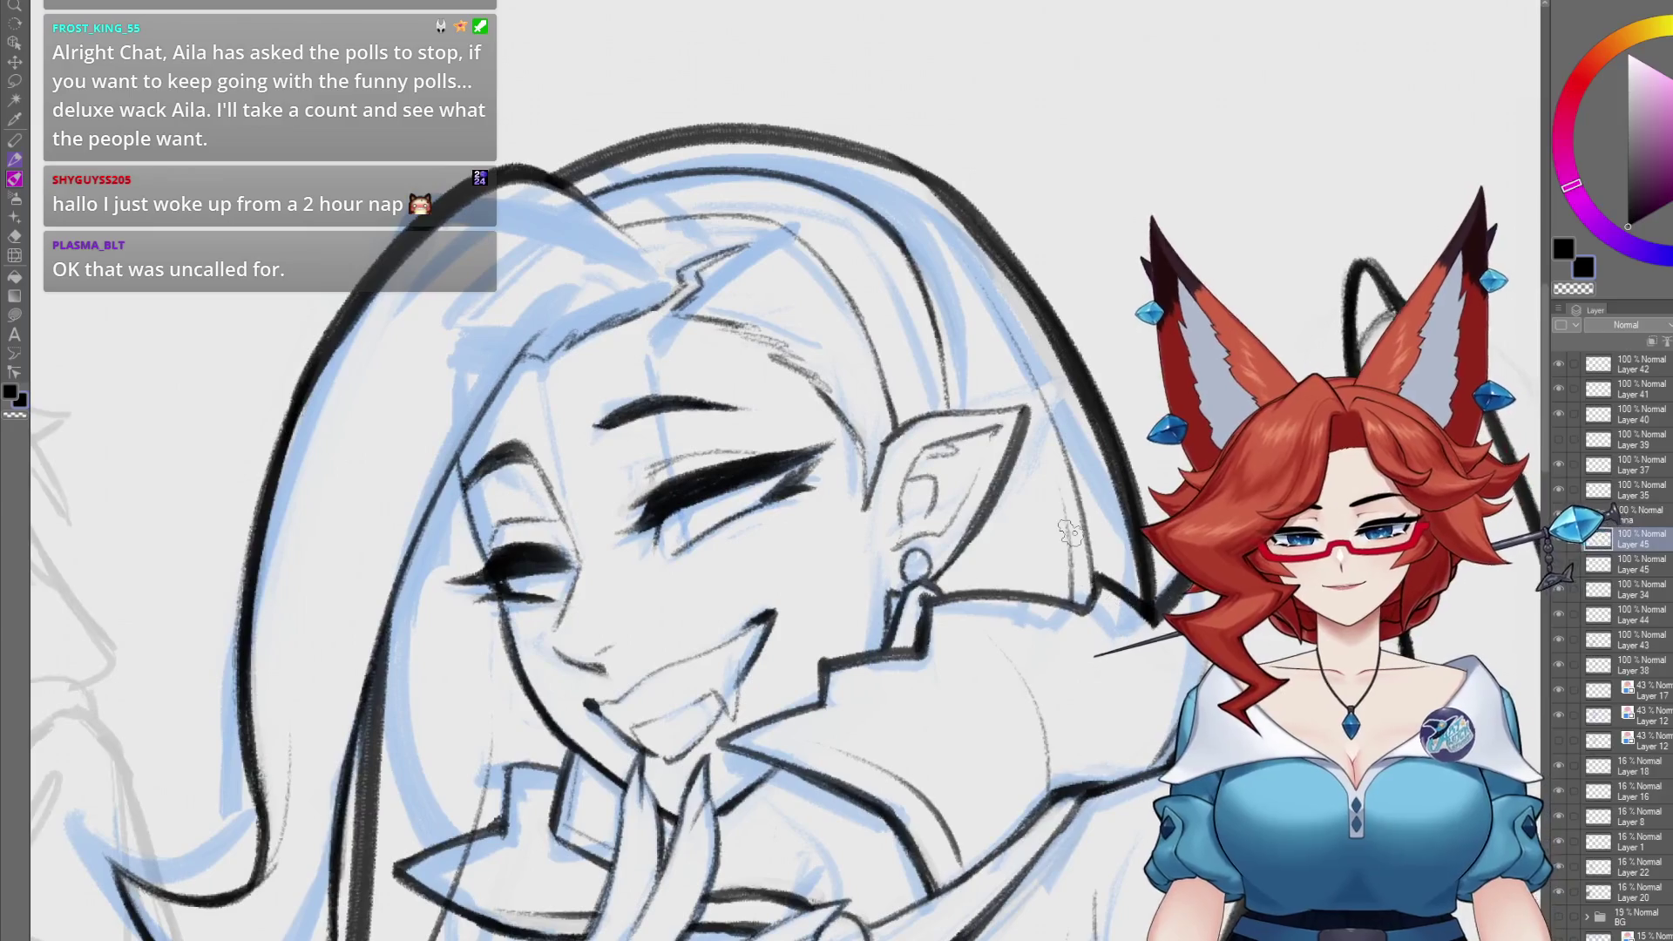
mouse_move(543, 542)
mouse_down()
mouse_move(505, 440)
mouse_move(558, 606)
mouse_up()
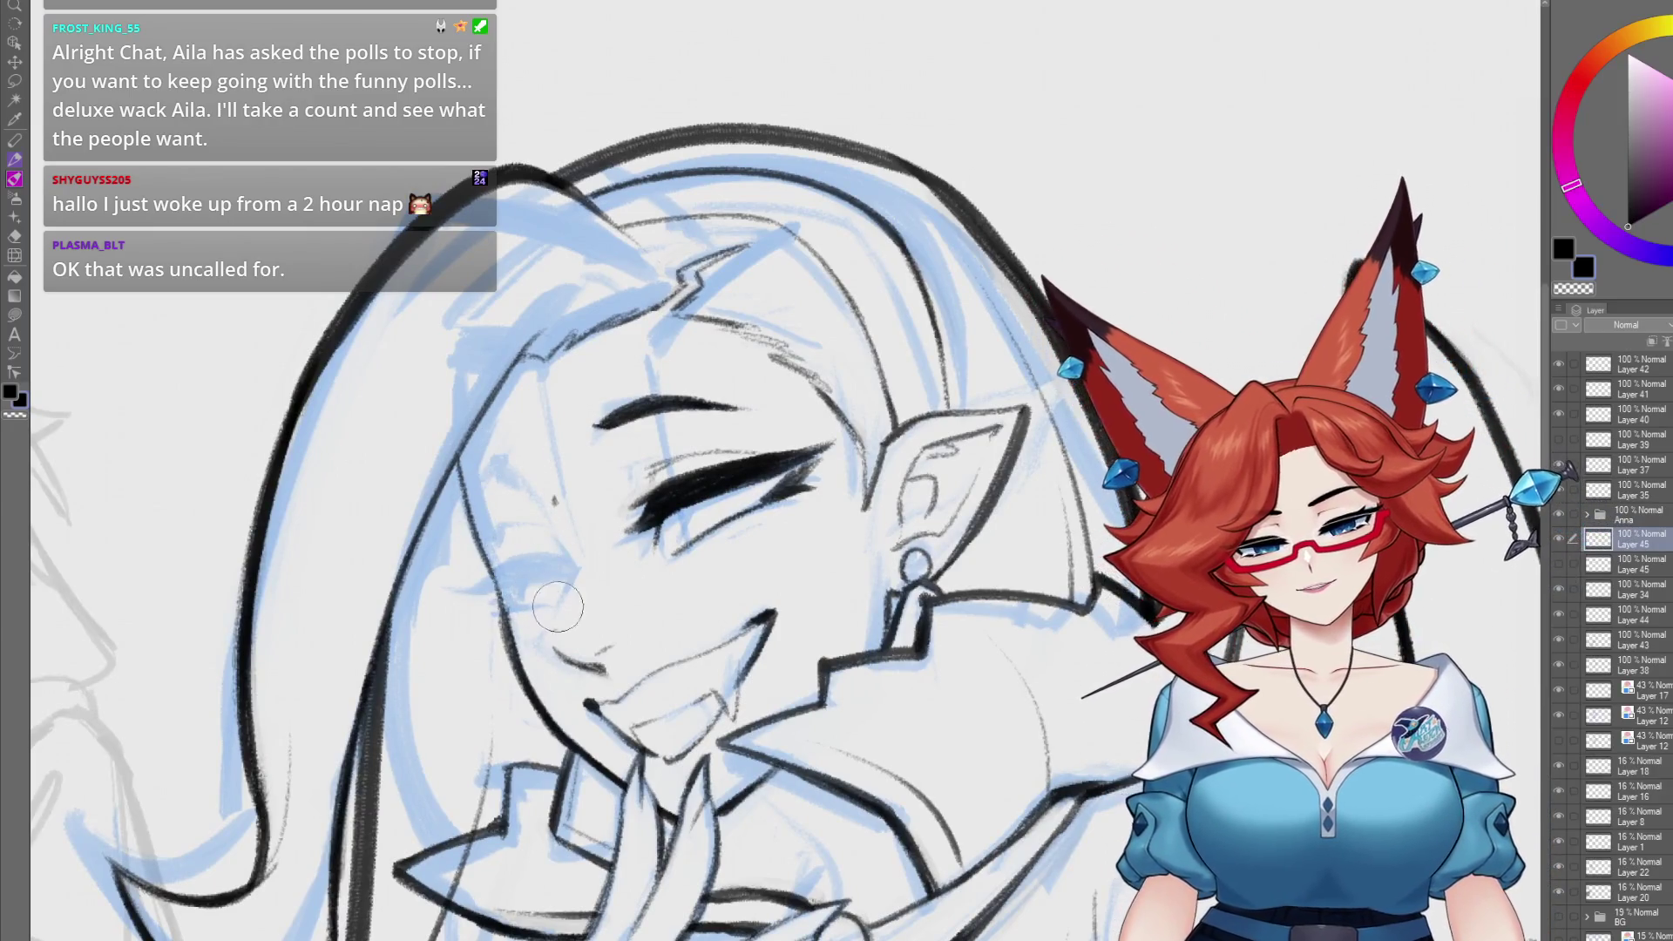
mouse_move(532, 514)
mouse_down()
mouse_move(570, 451)
mouse_move(715, 505)
mouse_move(758, 464)
mouse_up()
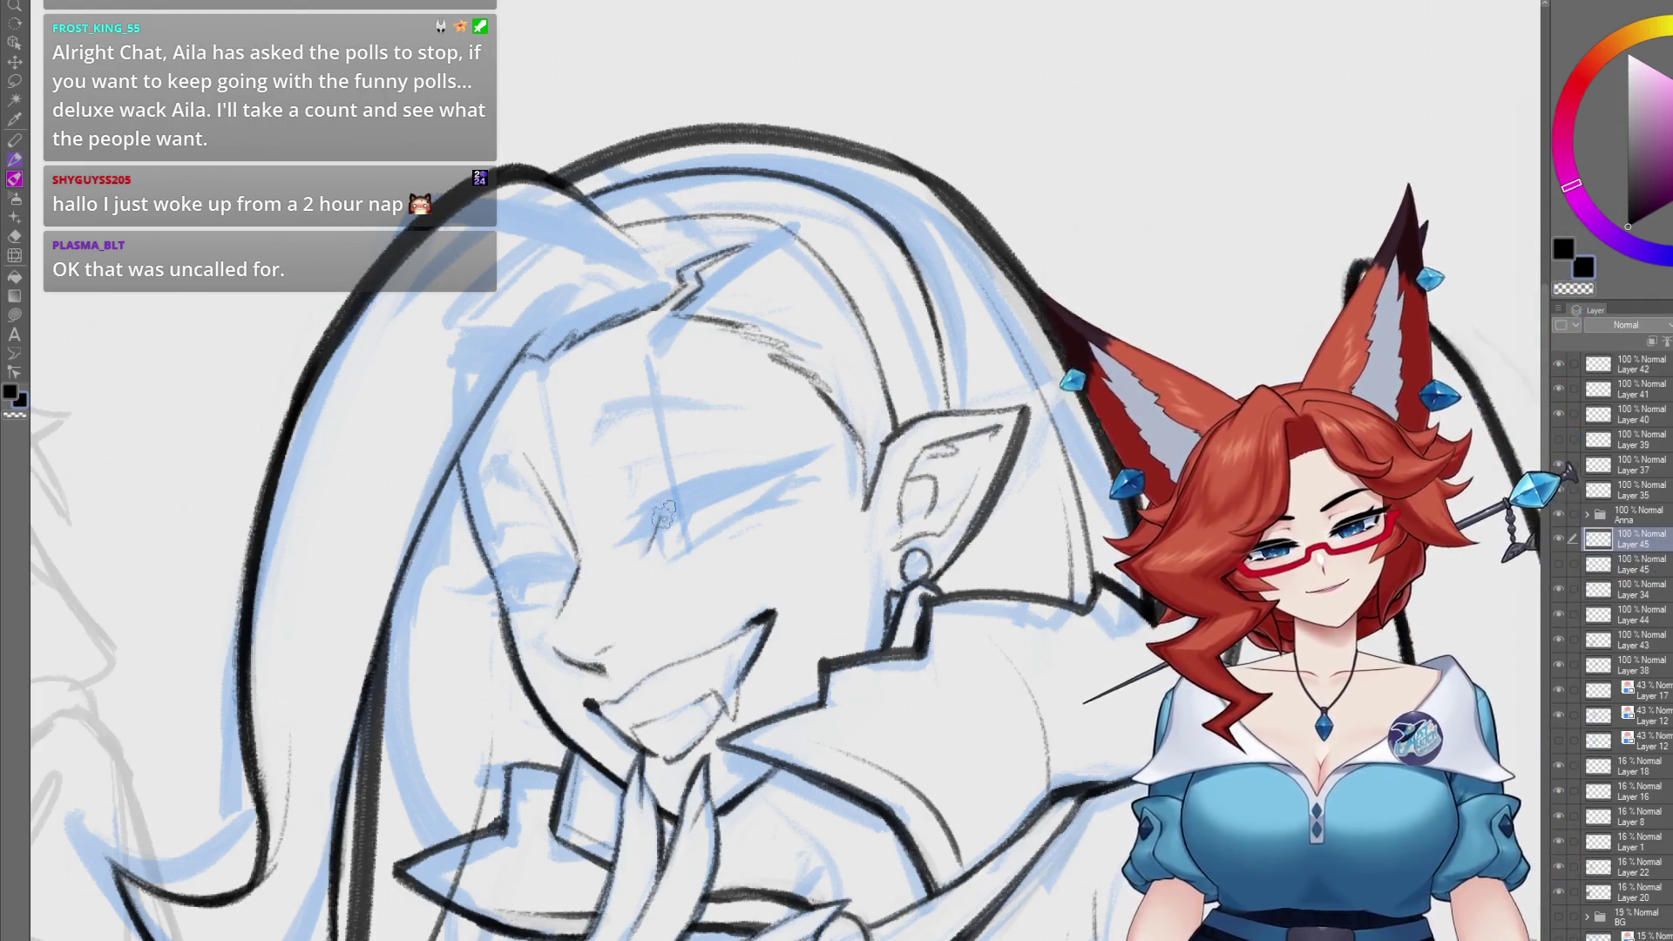
drag(801, 475, 662, 505)
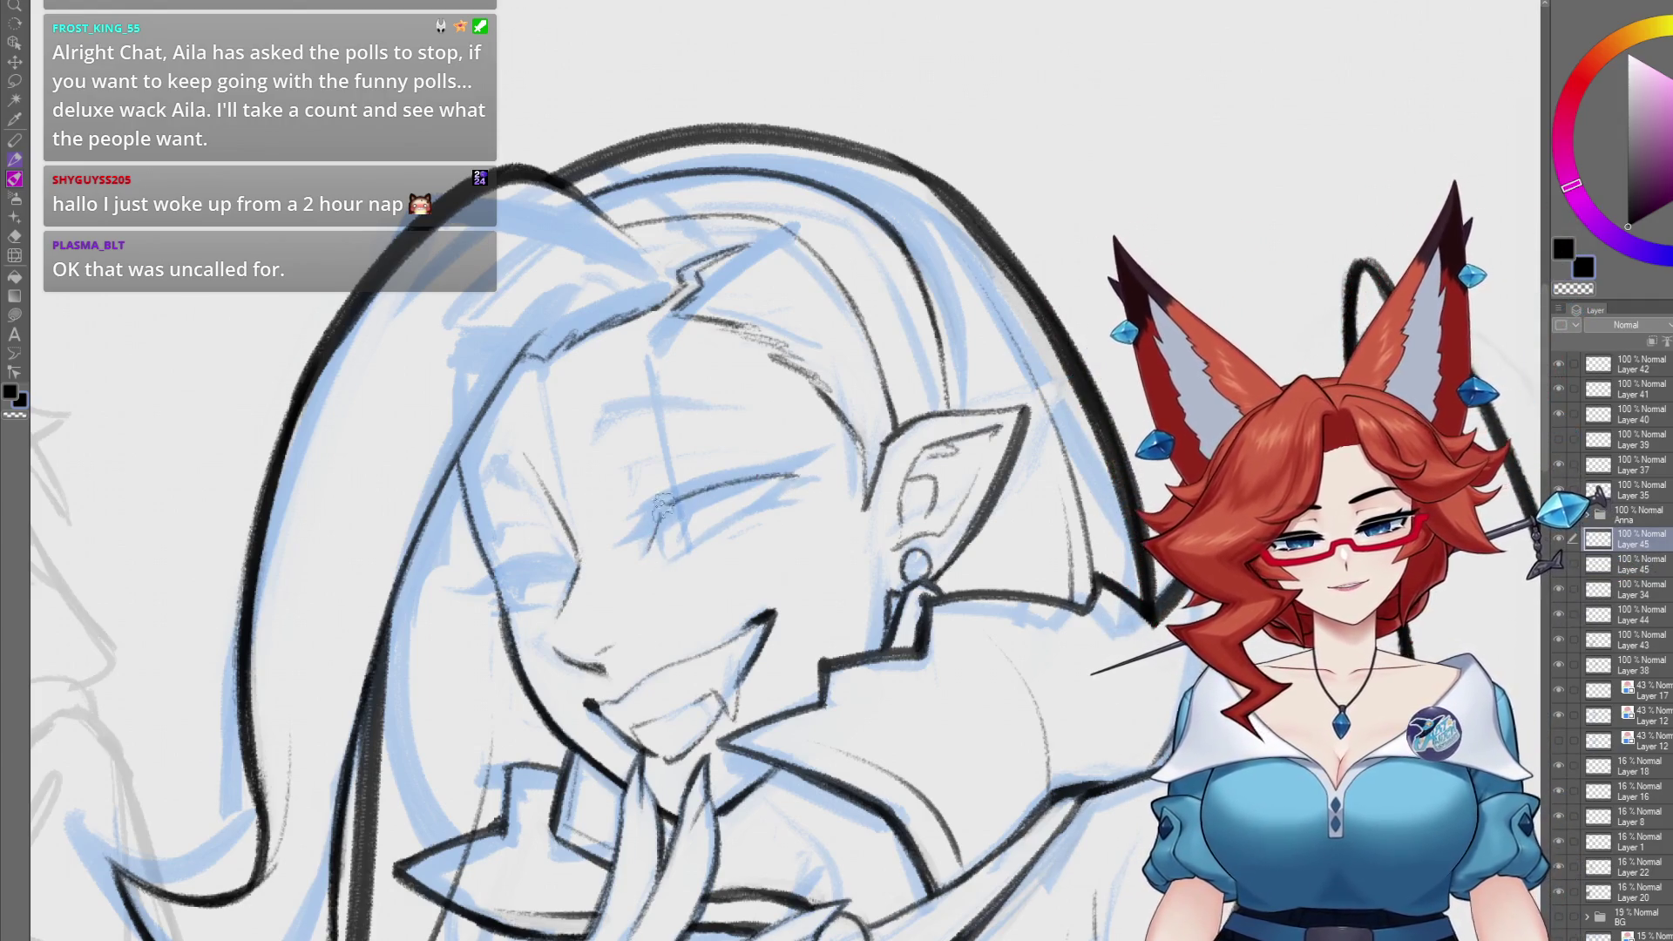
mouse_move(800, 475)
mouse_down()
mouse_move(663, 478)
mouse_move(810, 471)
mouse_up()
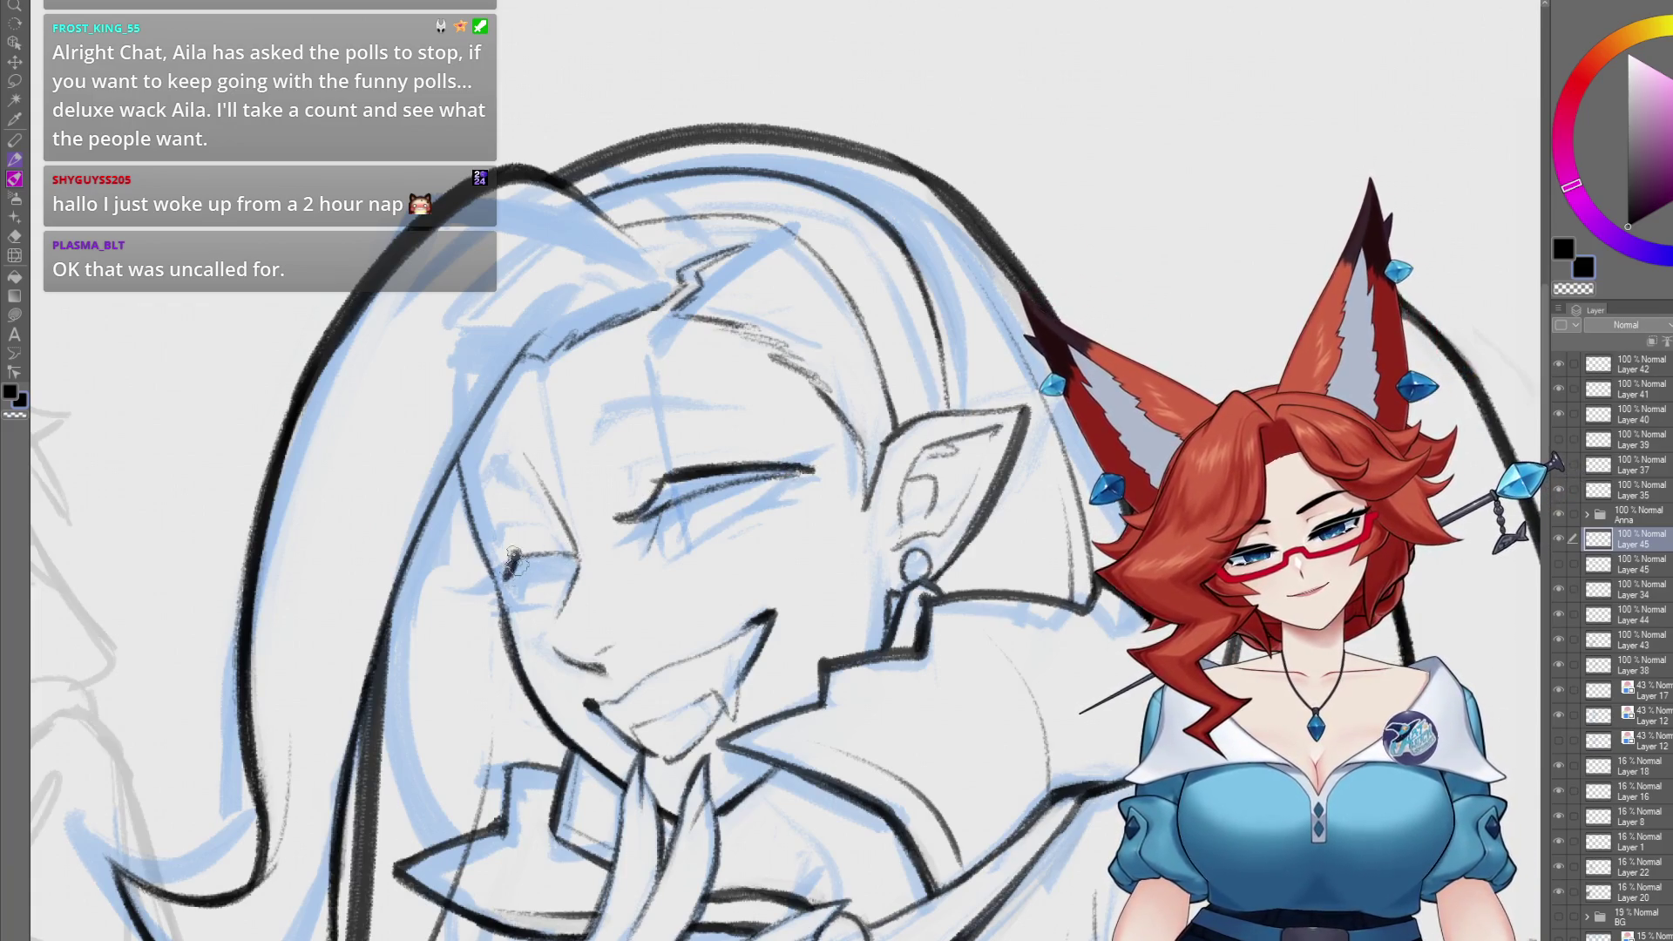
- Ink the other closed eye's line and a lower line beneath the closed eye
drag(562, 547, 508, 539)
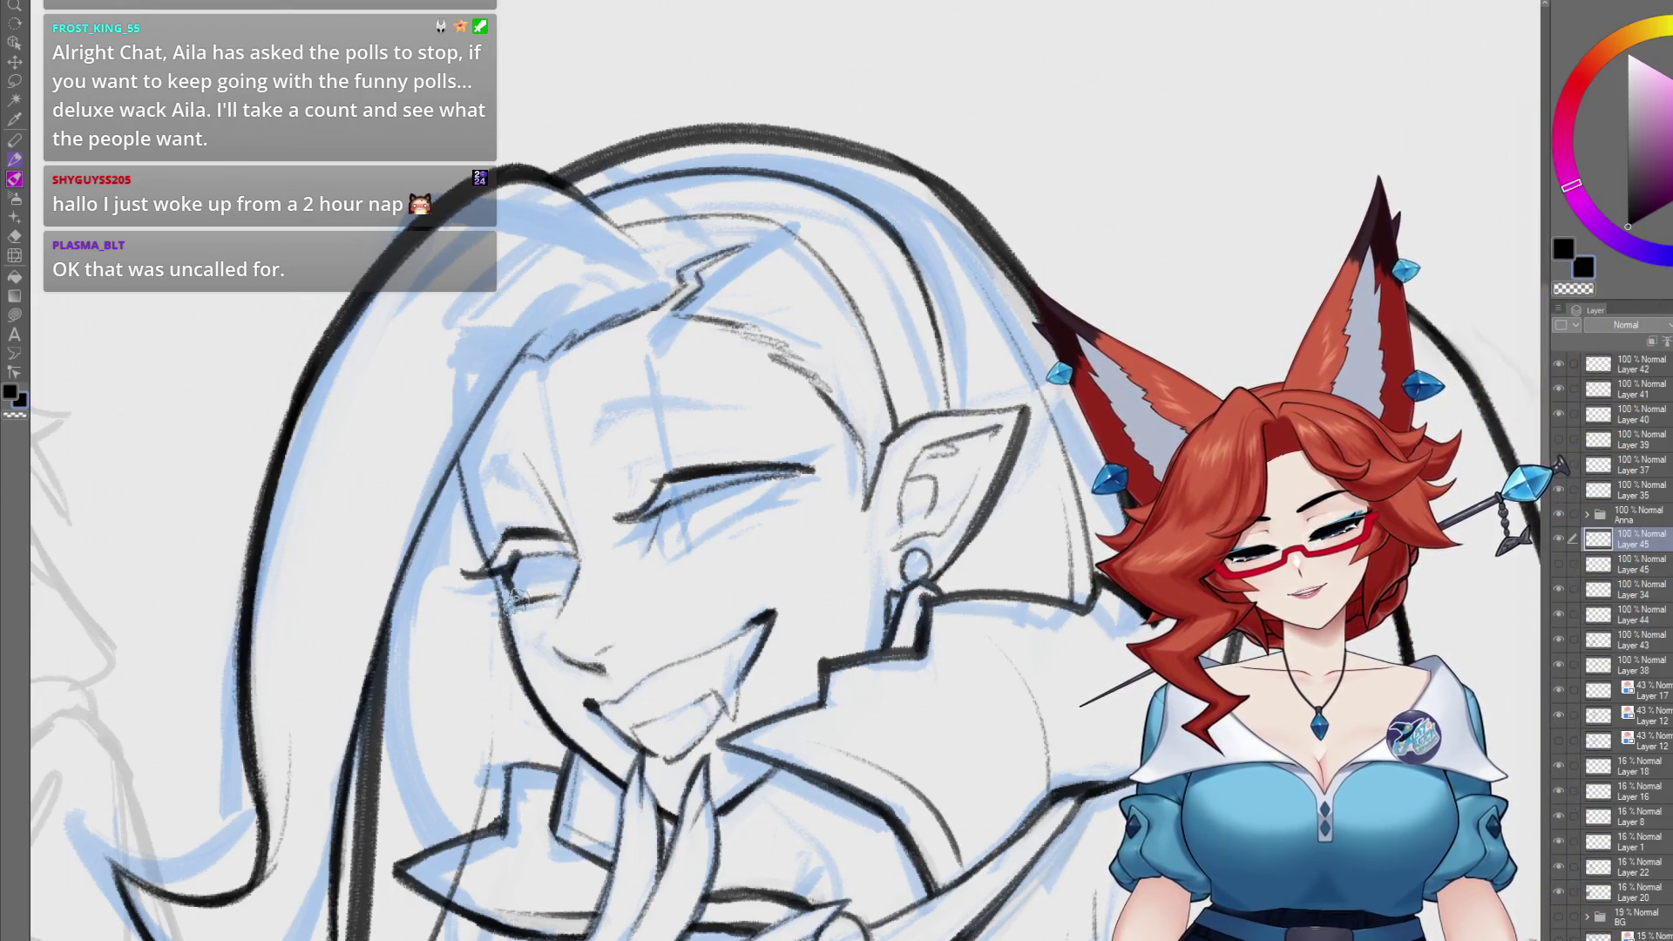
drag(681, 548, 788, 510)
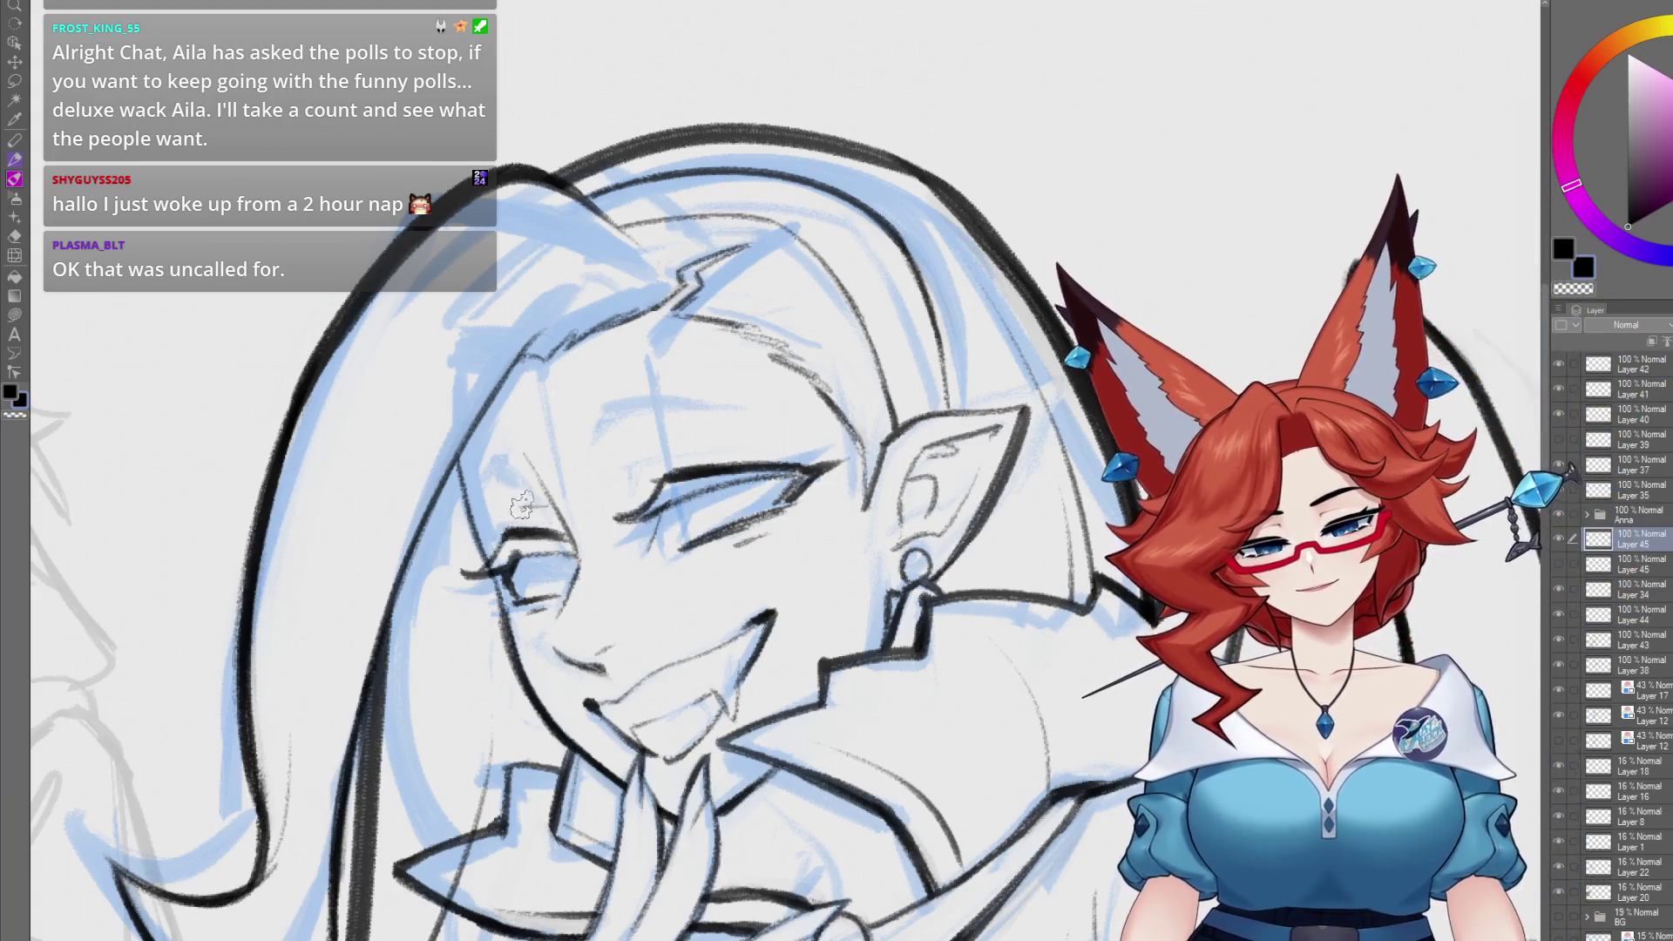
drag(521, 504, 582, 521)
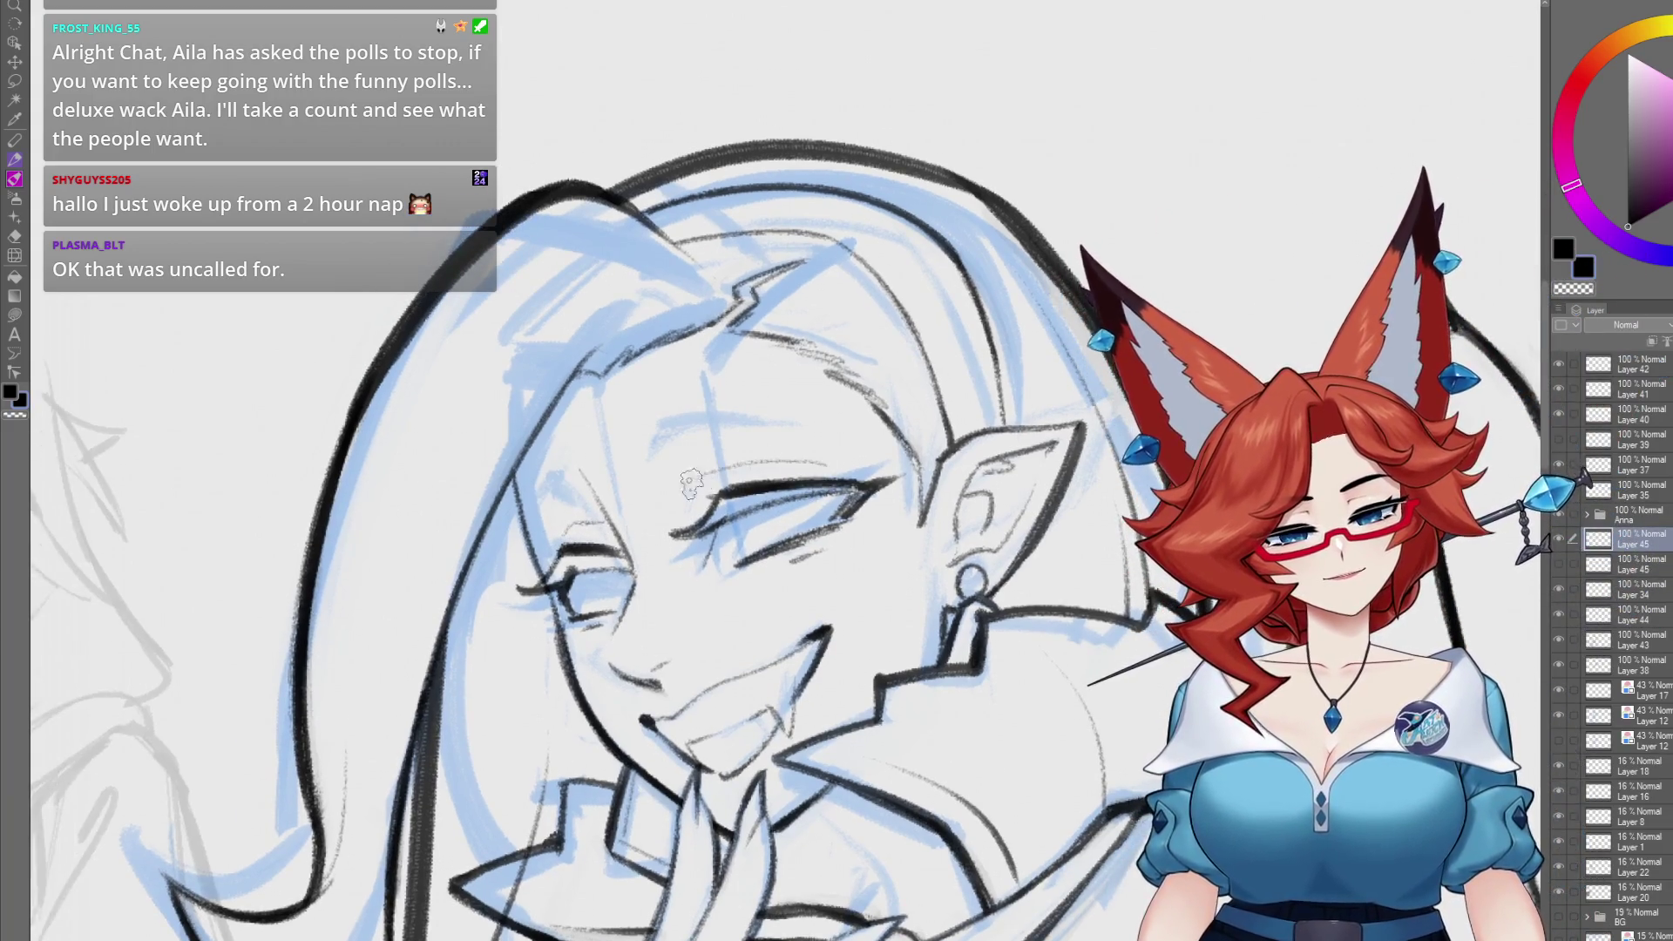
drag(706, 481, 624, 488)
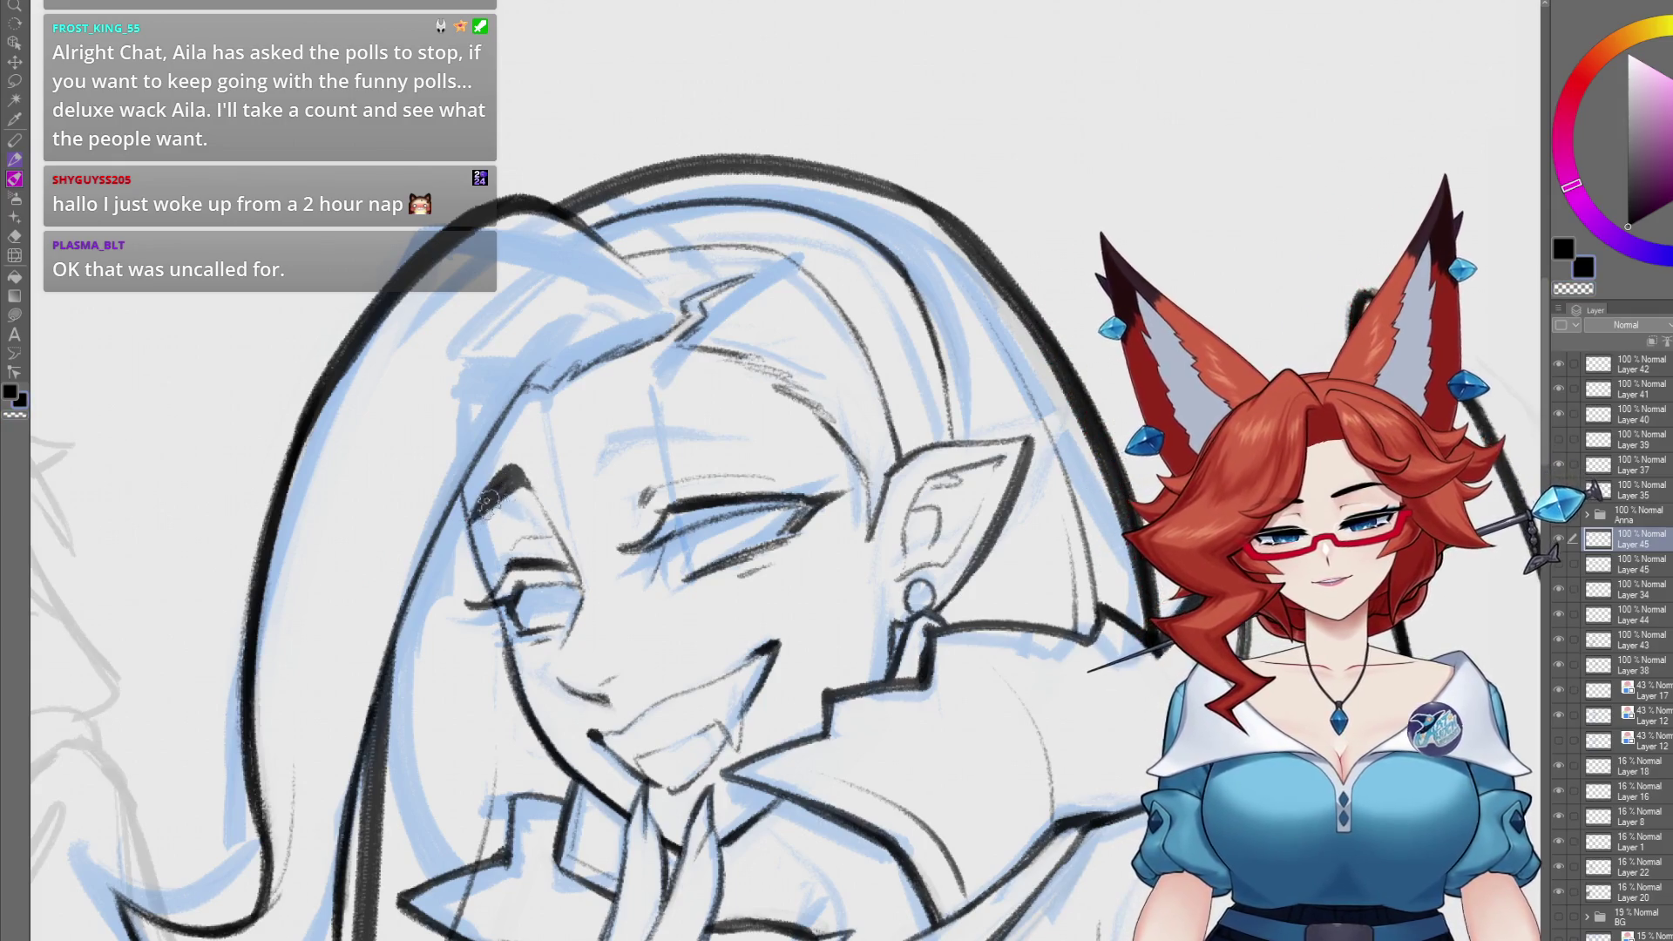
drag(751, 354, 660, 357)
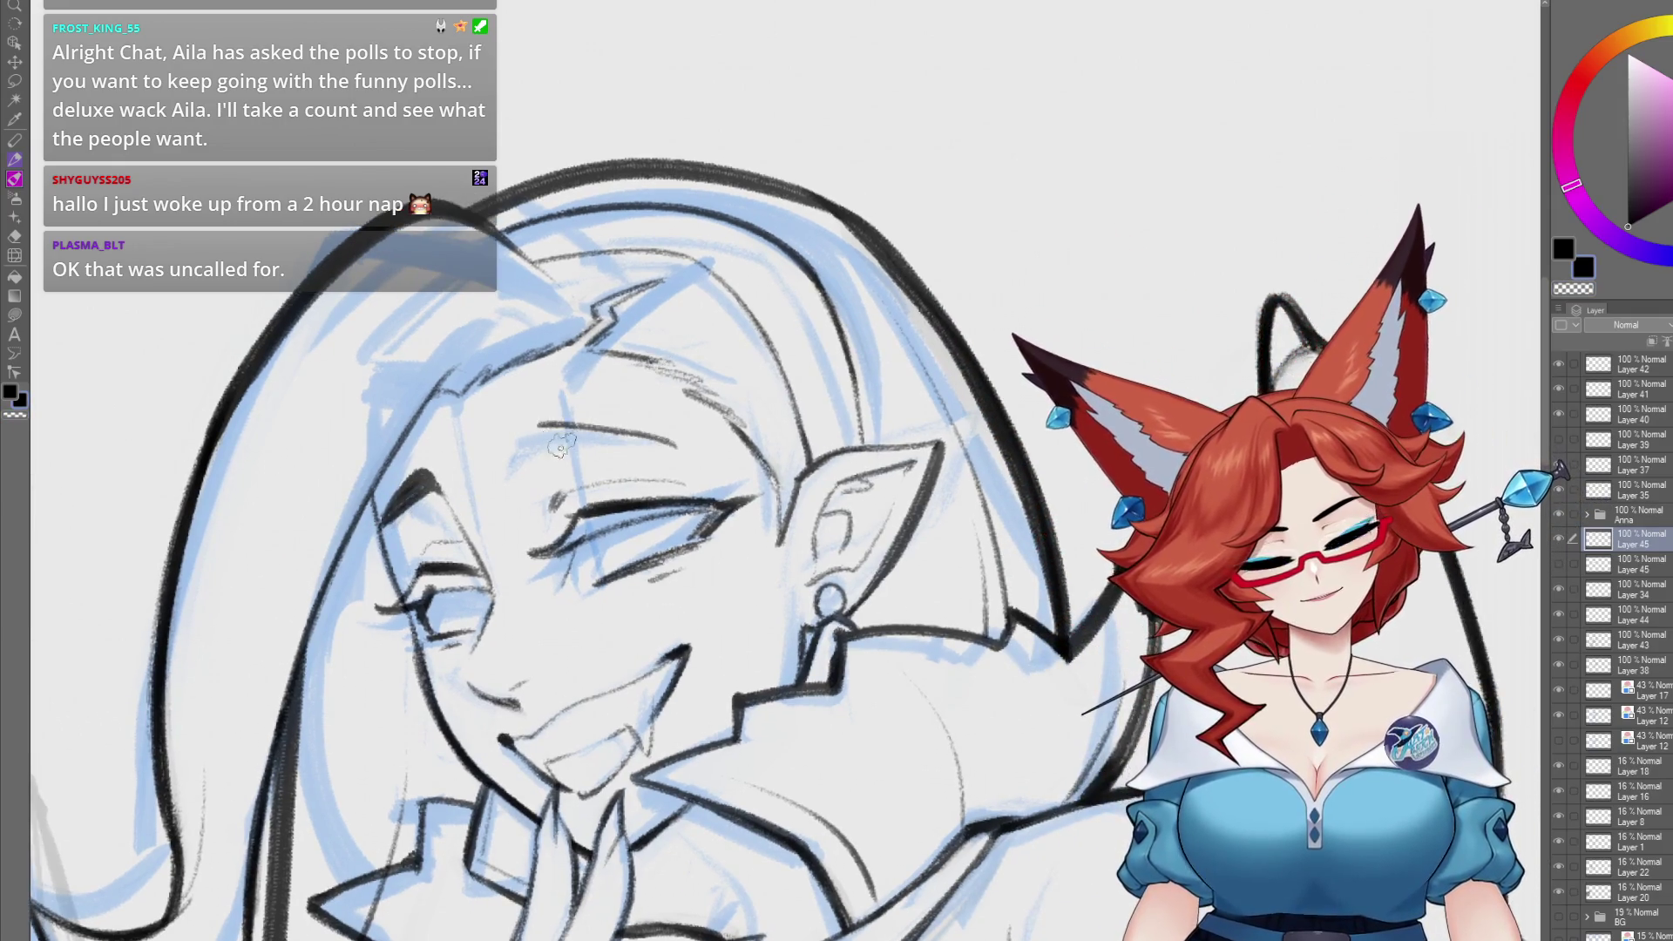
mouse_move(709, 451)
mouse_down()
mouse_move(992, 413)
mouse_move(803, 410)
mouse_up()
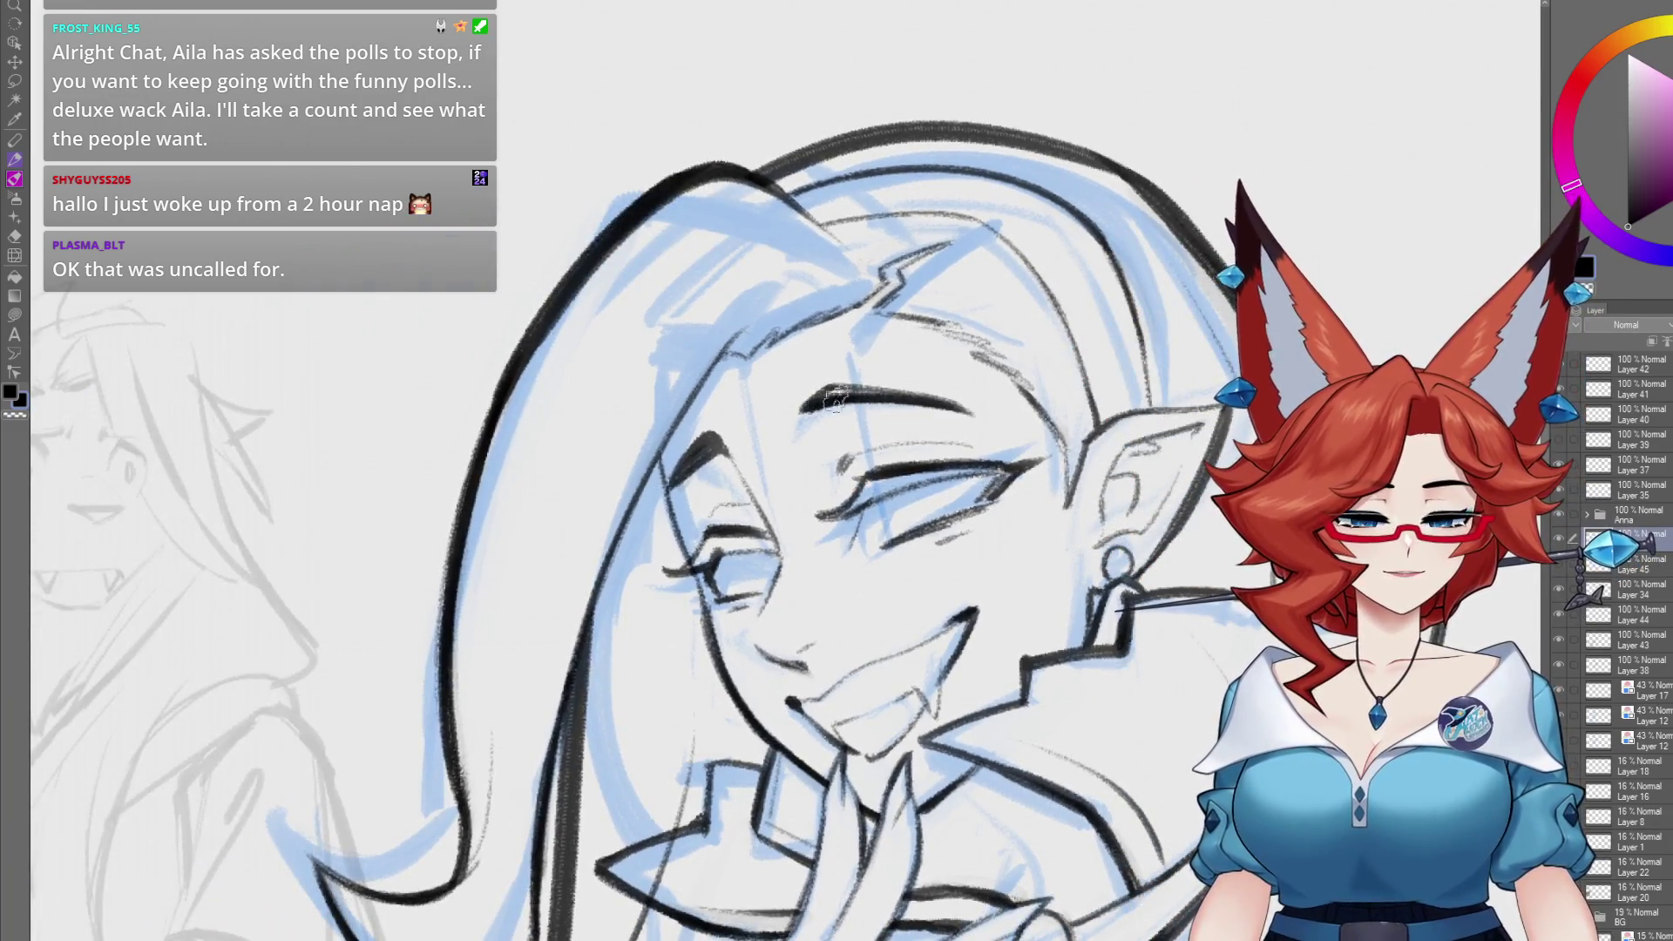
scroll(1011, 440, down, 6)
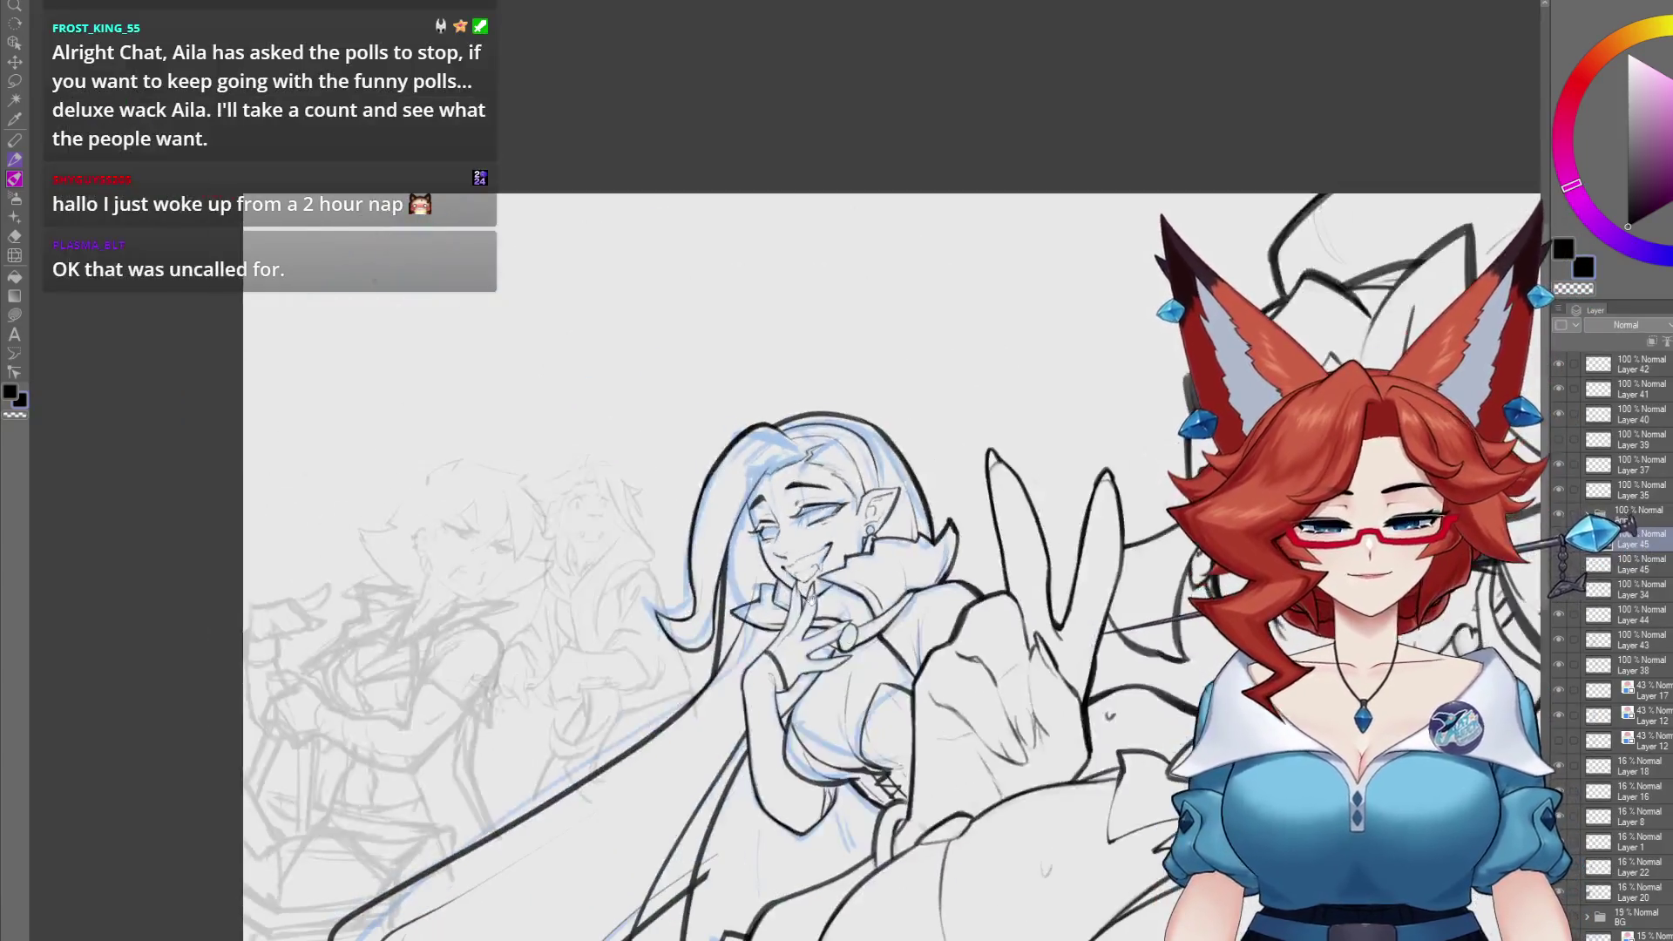
scroll(810, 655, up, 10)
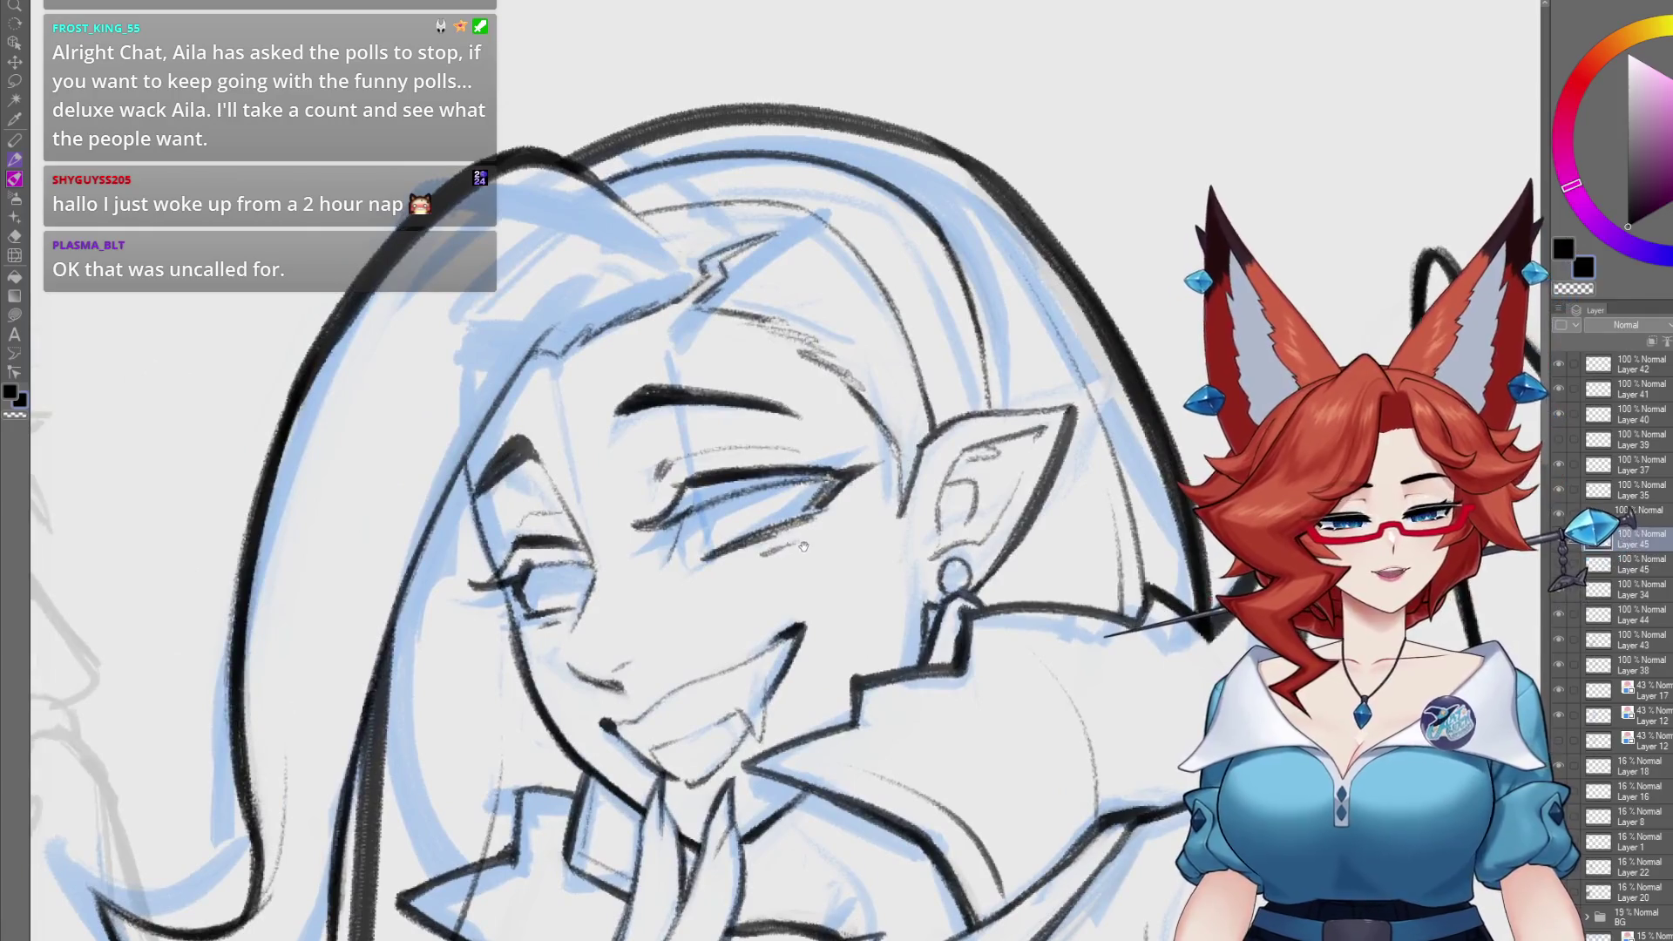
- Draw the closed eye's upper lash line and refine its stroke
drag(804, 546, 797, 531)
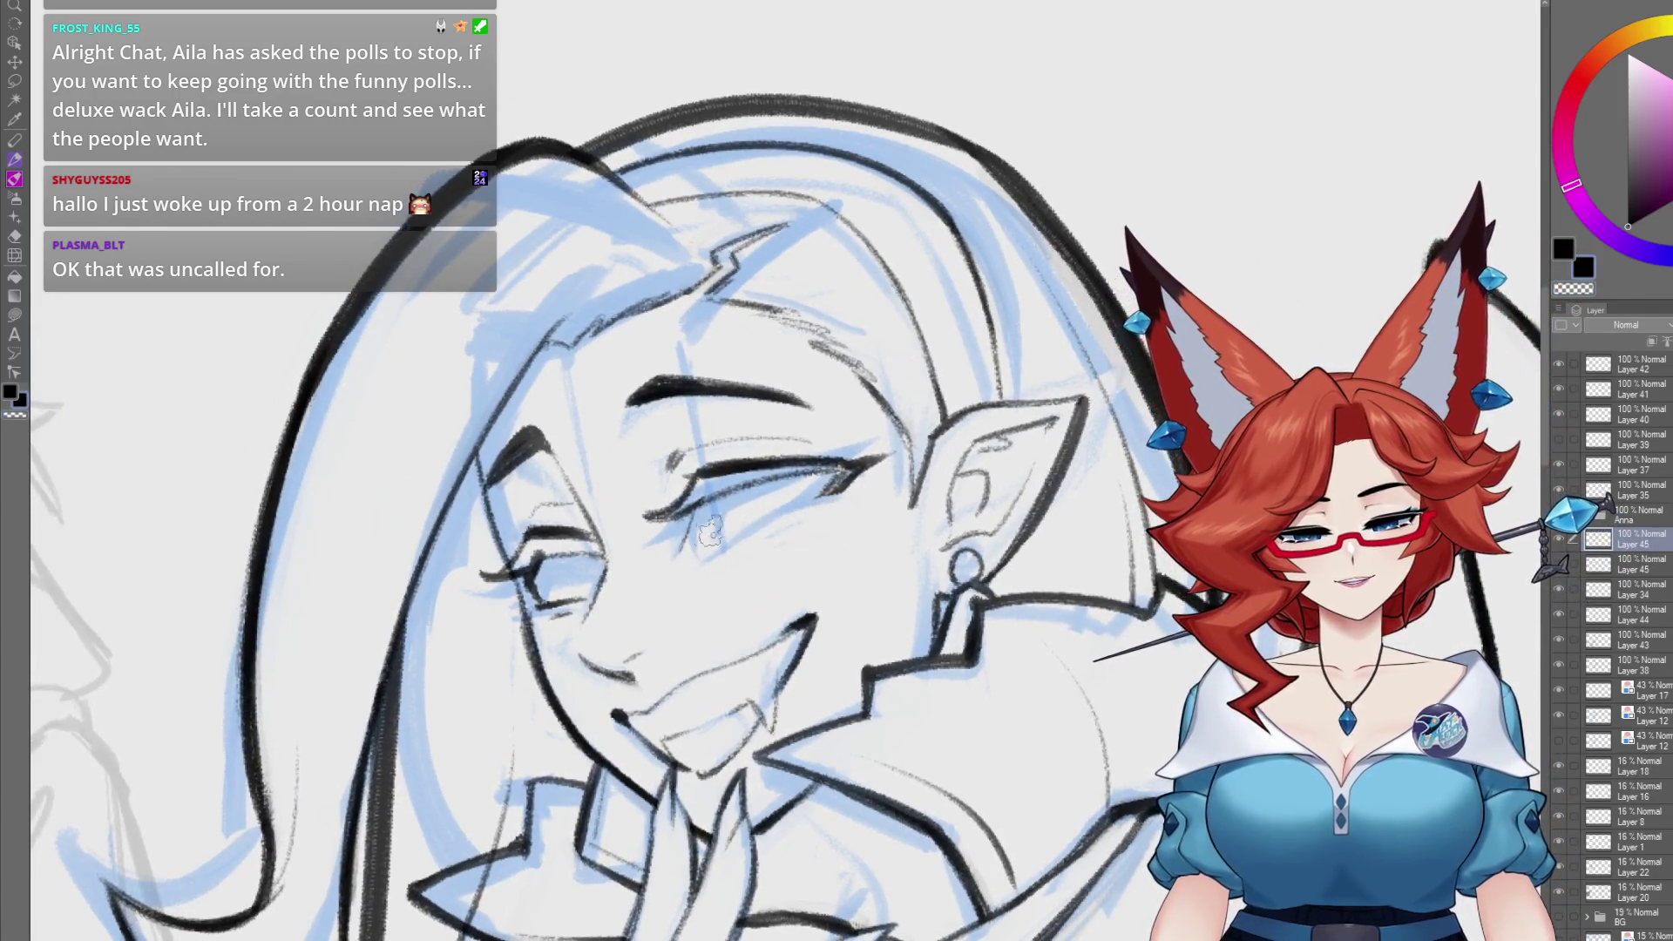
drag(841, 473, 882, 465)
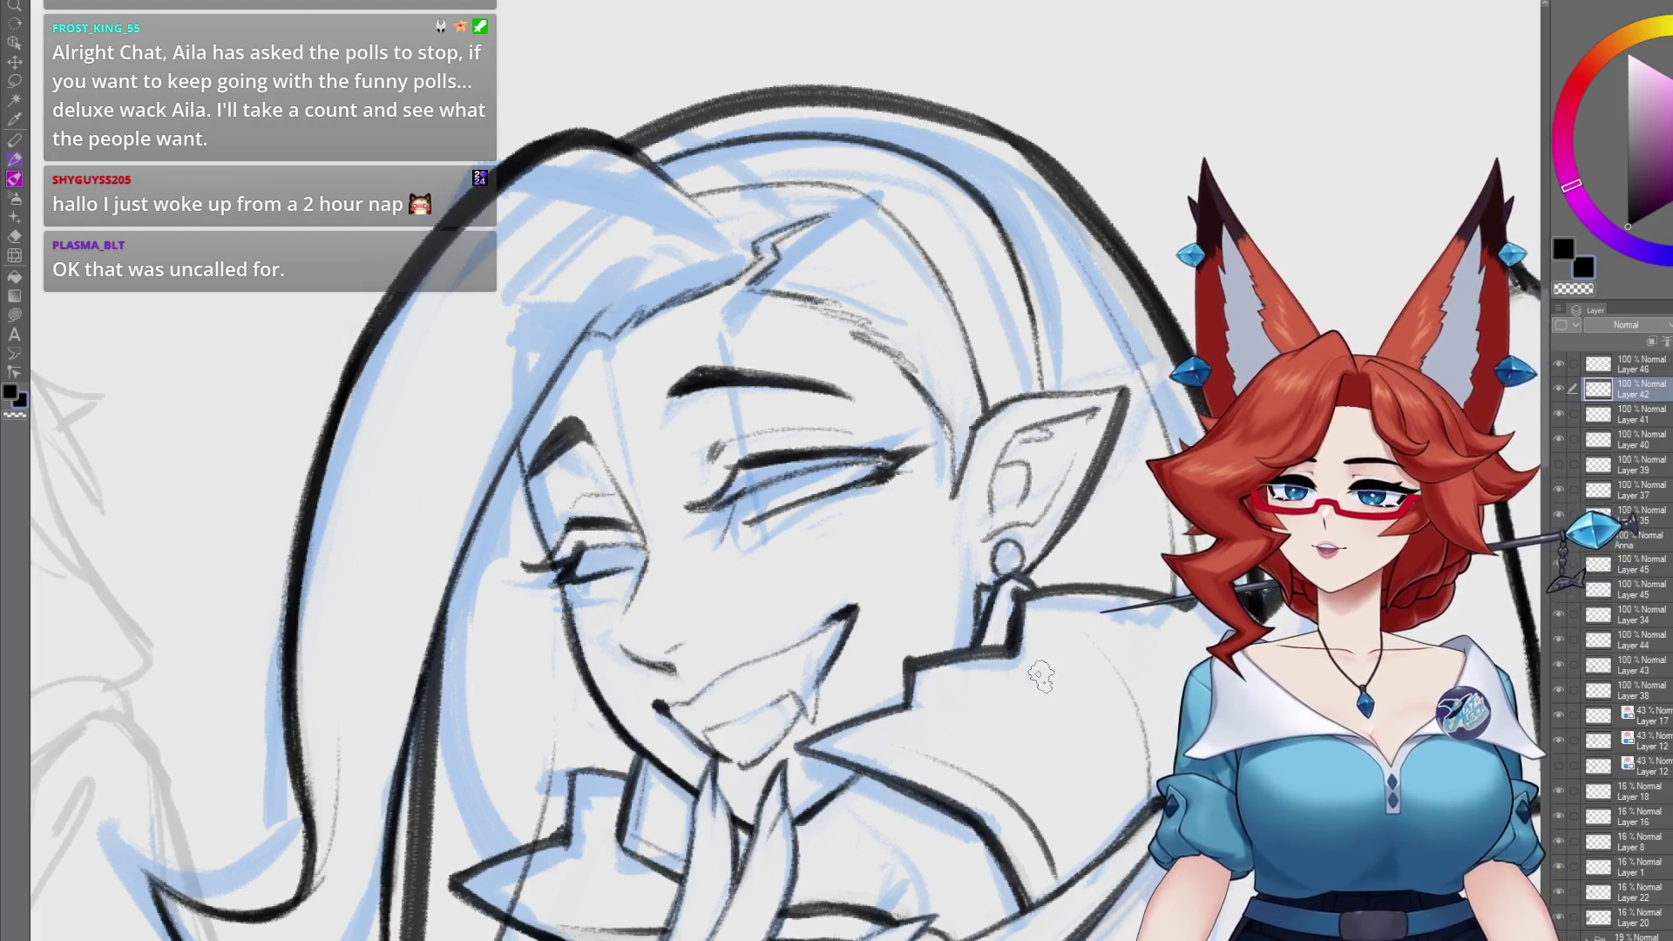
scroll(1055, 710, down, 5)
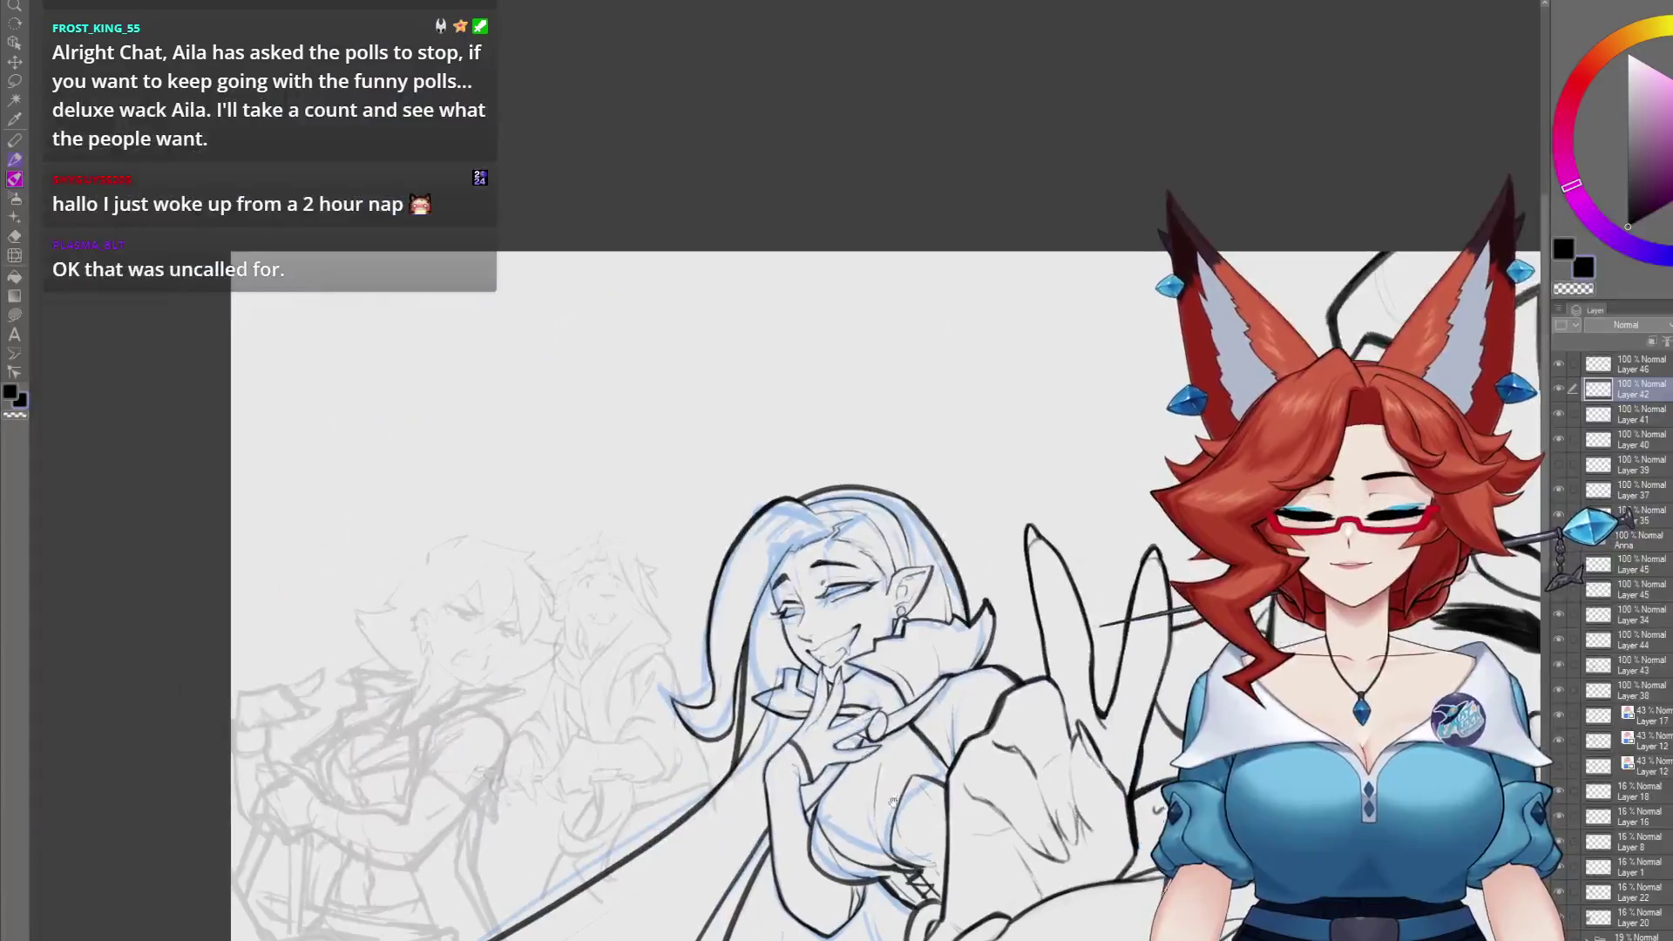
scroll(812, 725, up, 3)
mouse_move(812, 725)
mouse_down()
mouse_move(797, 712)
mouse_move(805, 764)
mouse_up()
scroll(804, 764, up, 3)
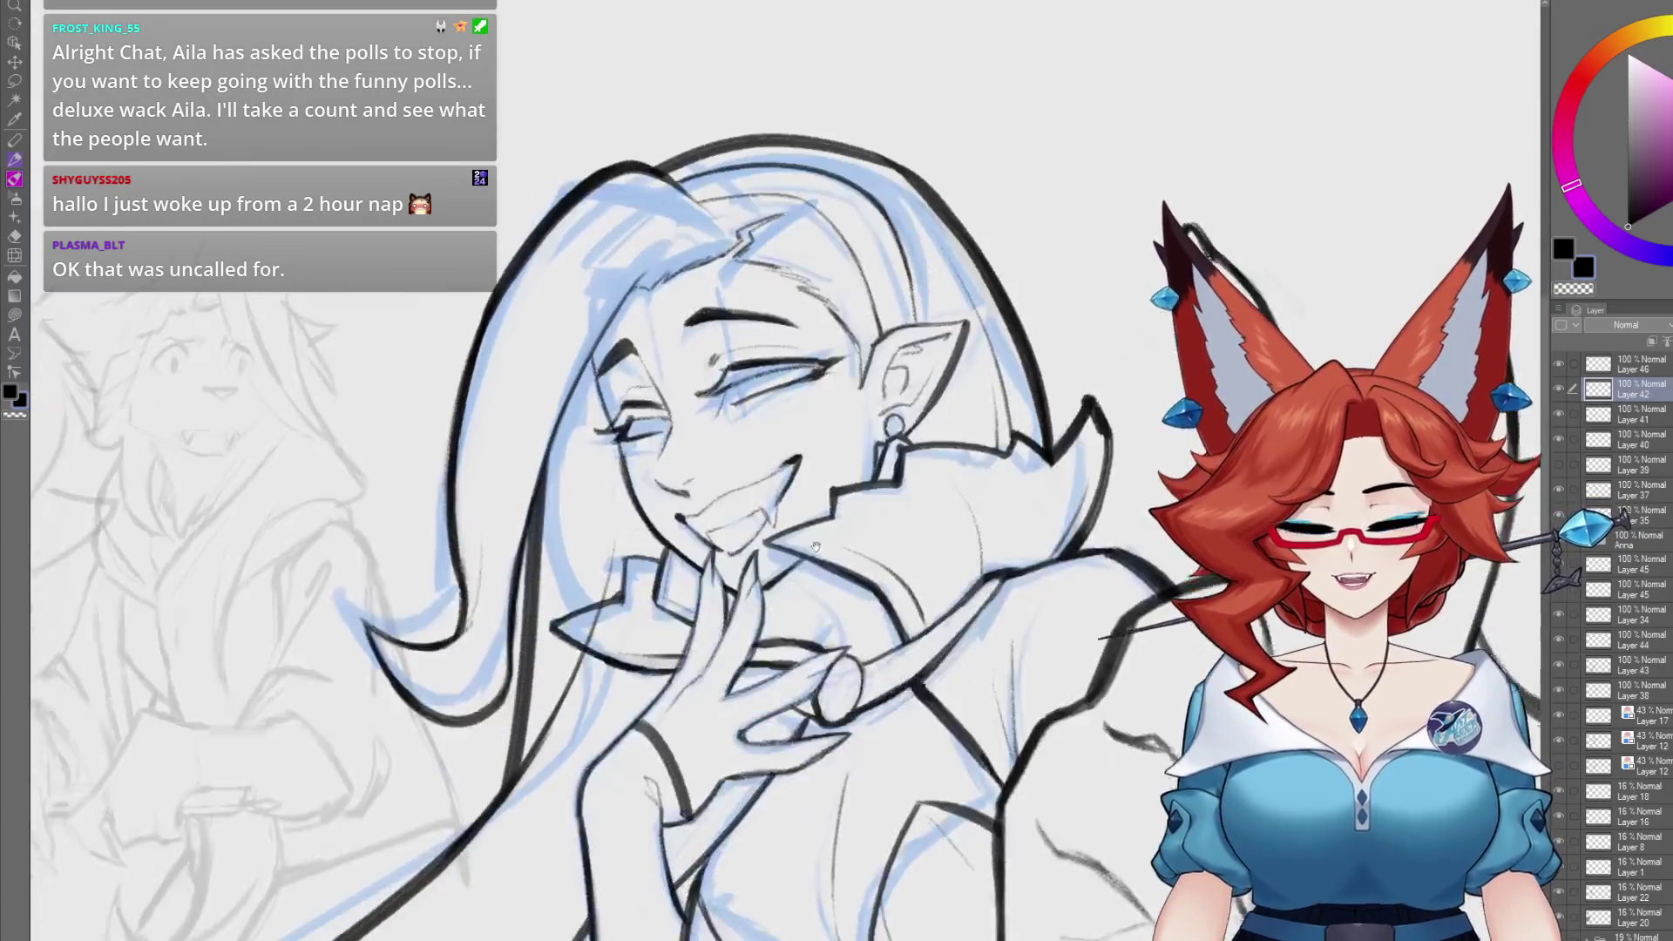
scroll(786, 642, down, 3)
drag(787, 642, 772, 636)
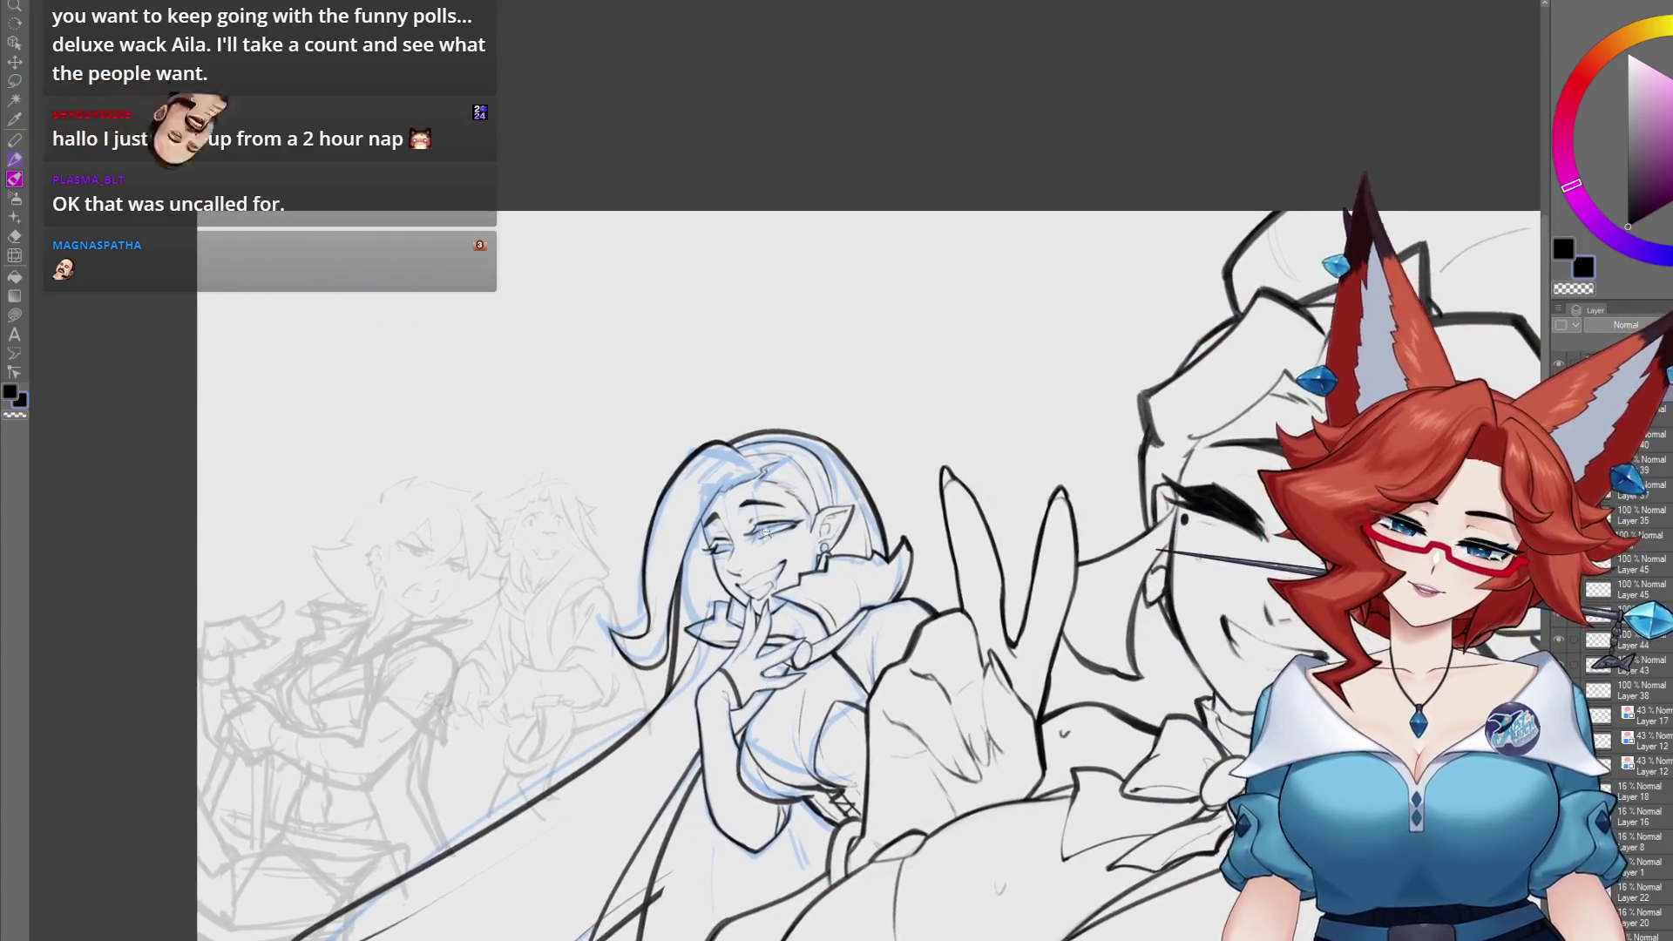
- Thicken and darken the lash strokes over both of the woman's closed eyes
scroll(862, 536, up, 5)
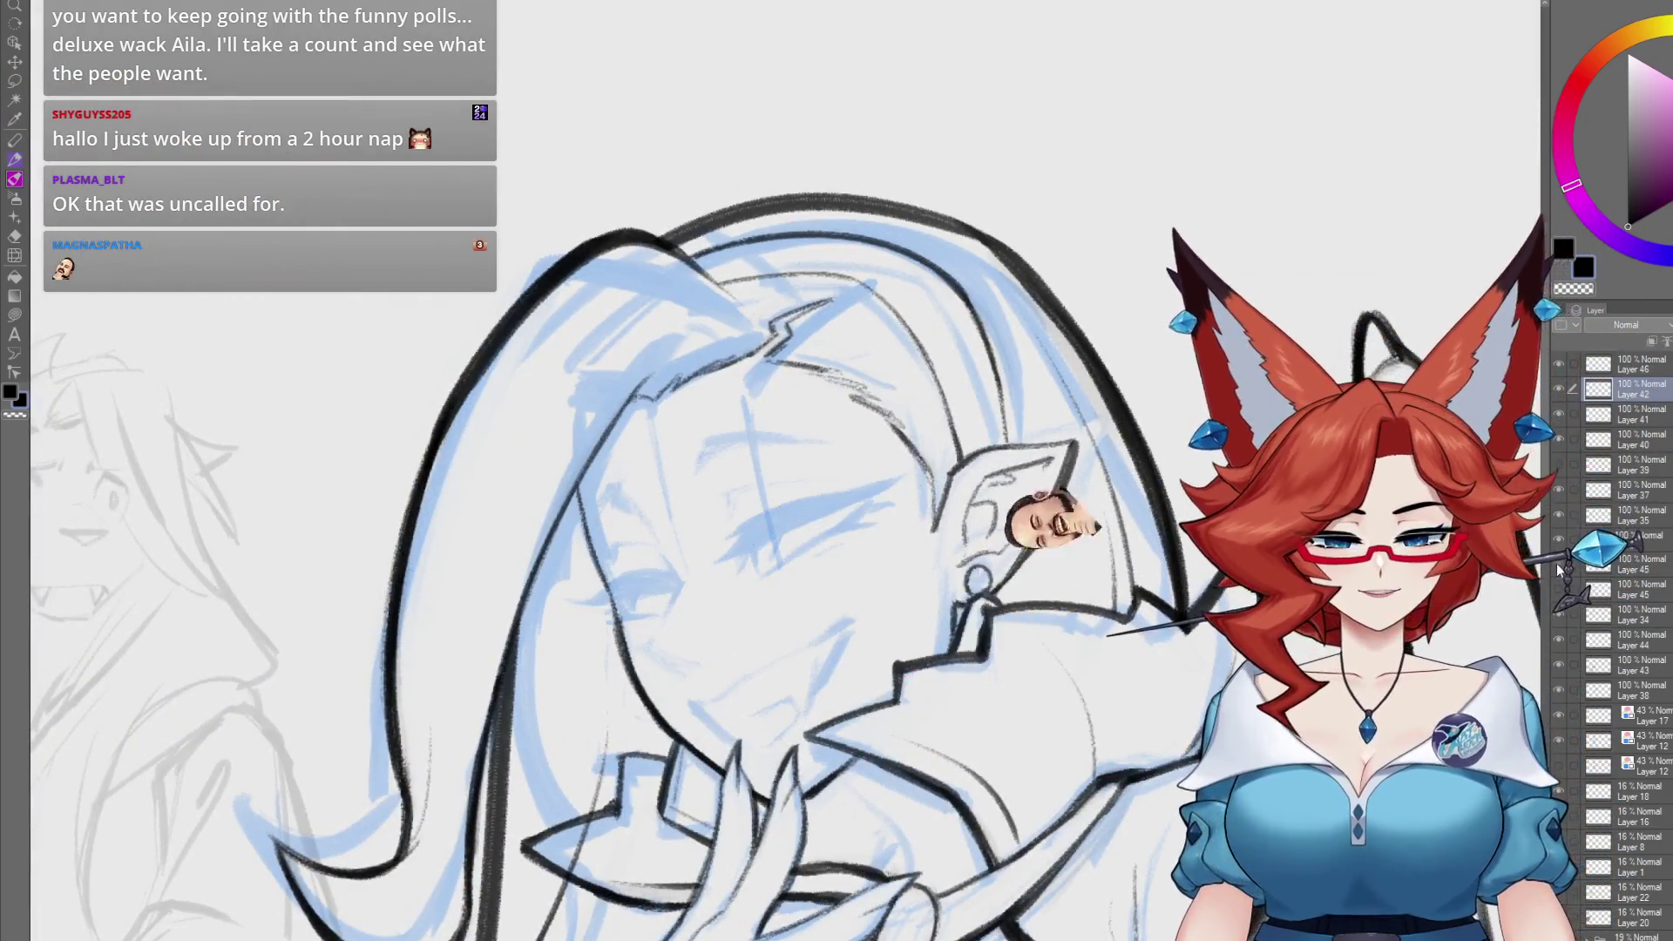
scroll(742, 522, up, 3)
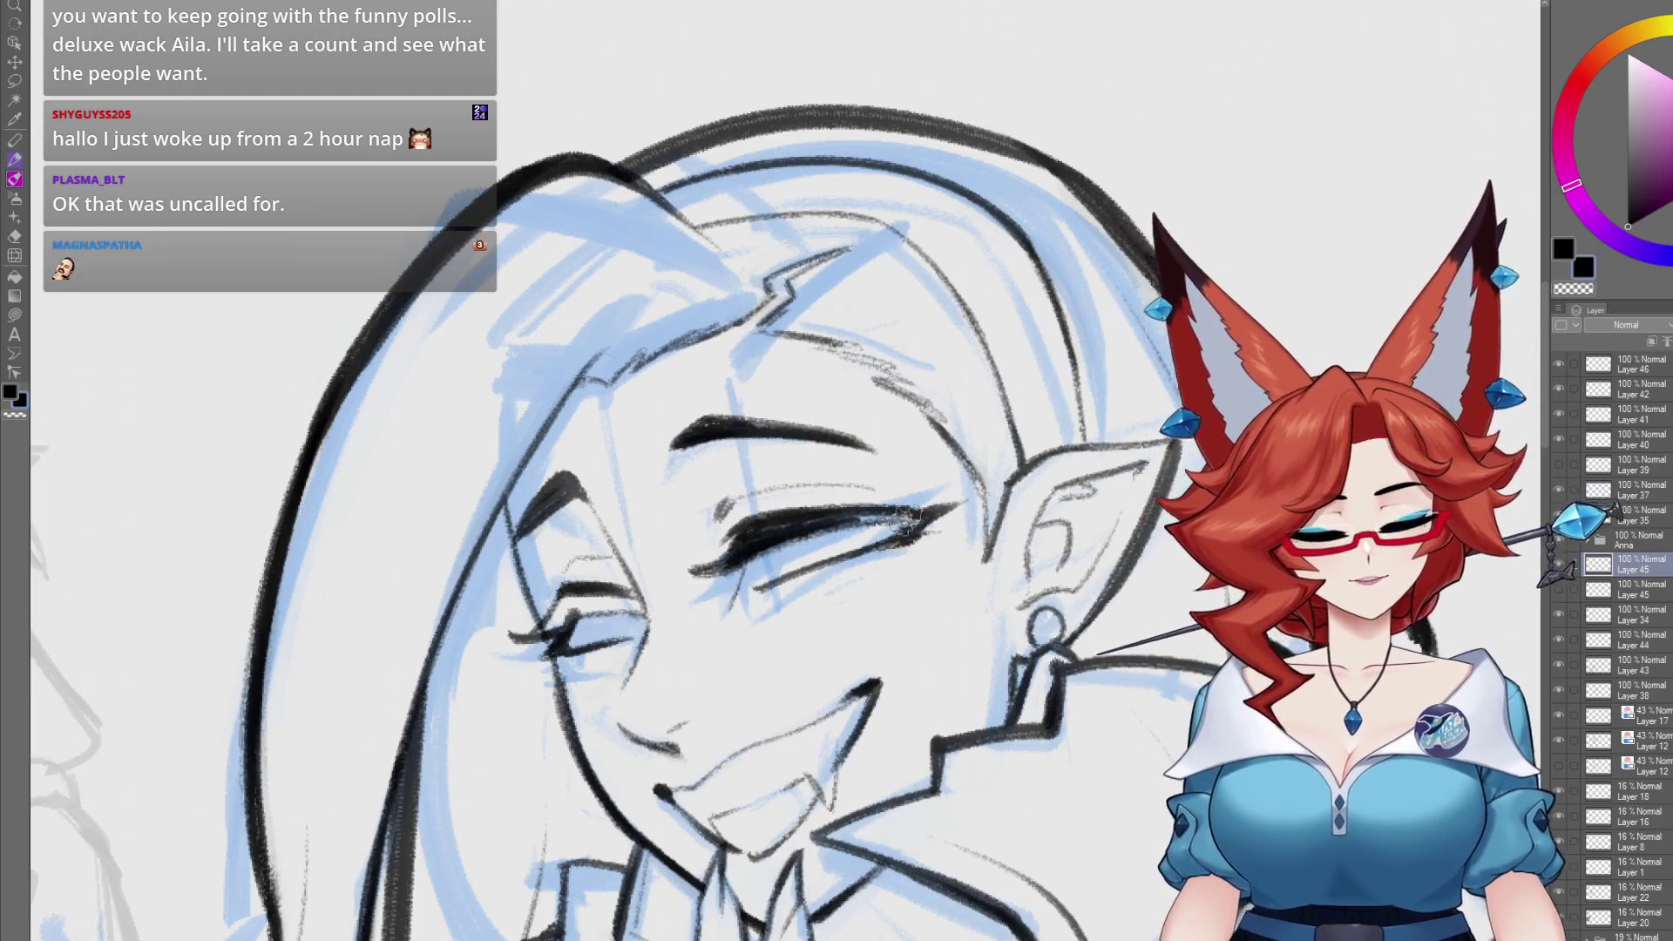
scroll(760, 542, left, 1)
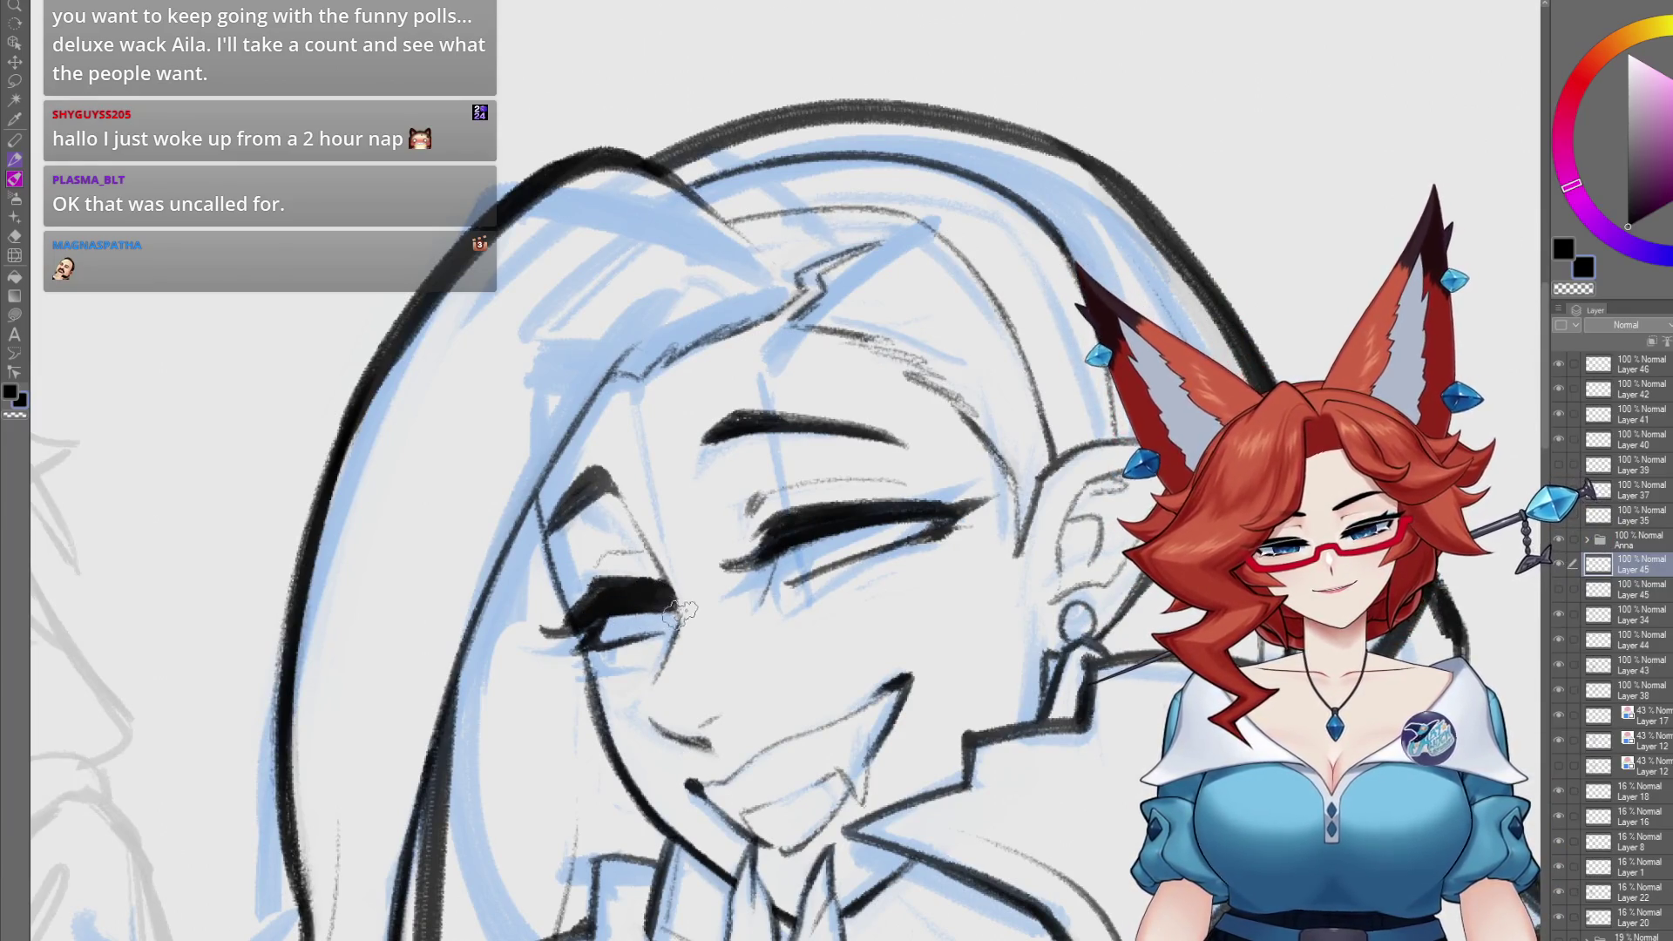
drag(589, 627, 582, 536)
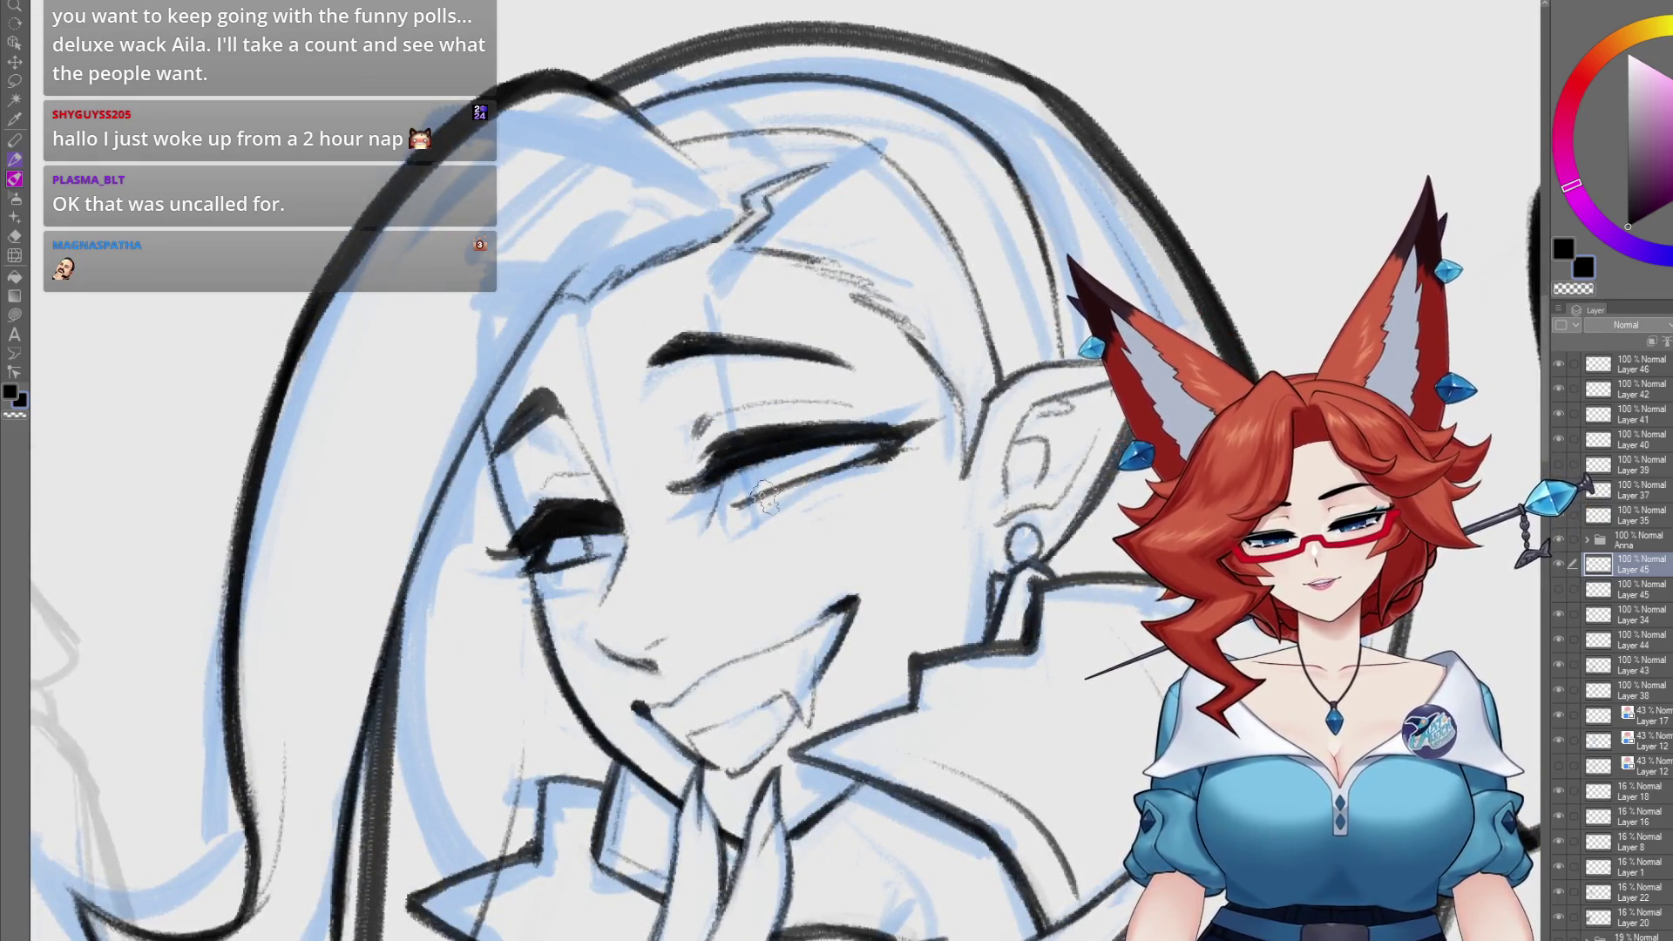
drag(777, 465, 744, 500)
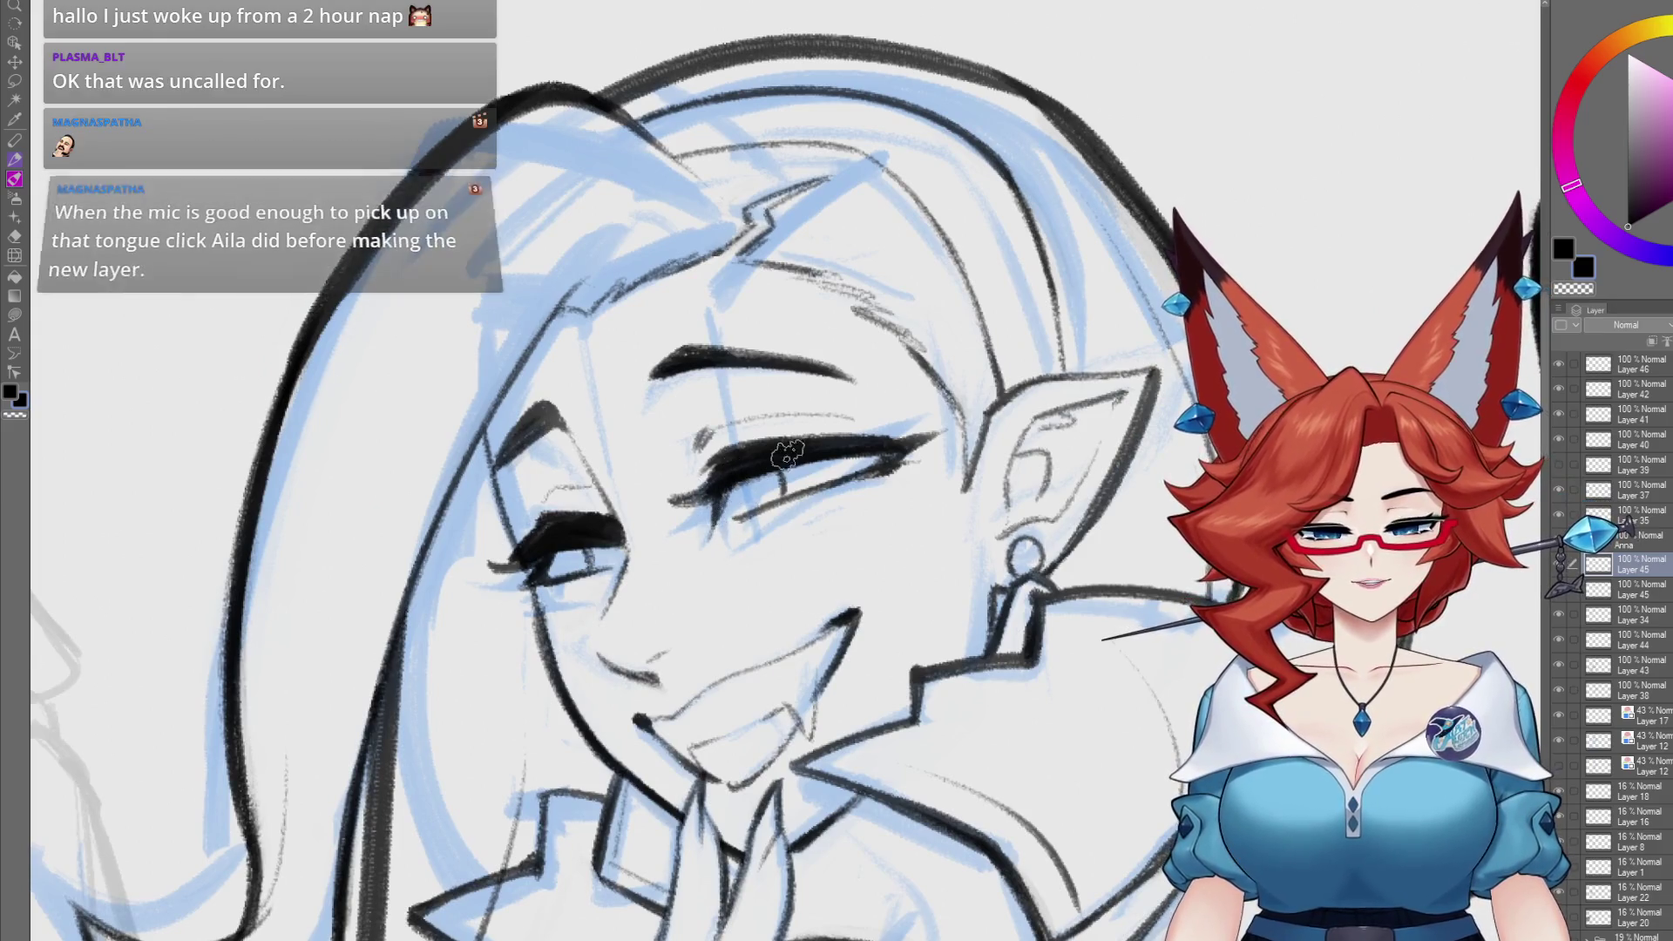
drag(833, 457, 758, 501)
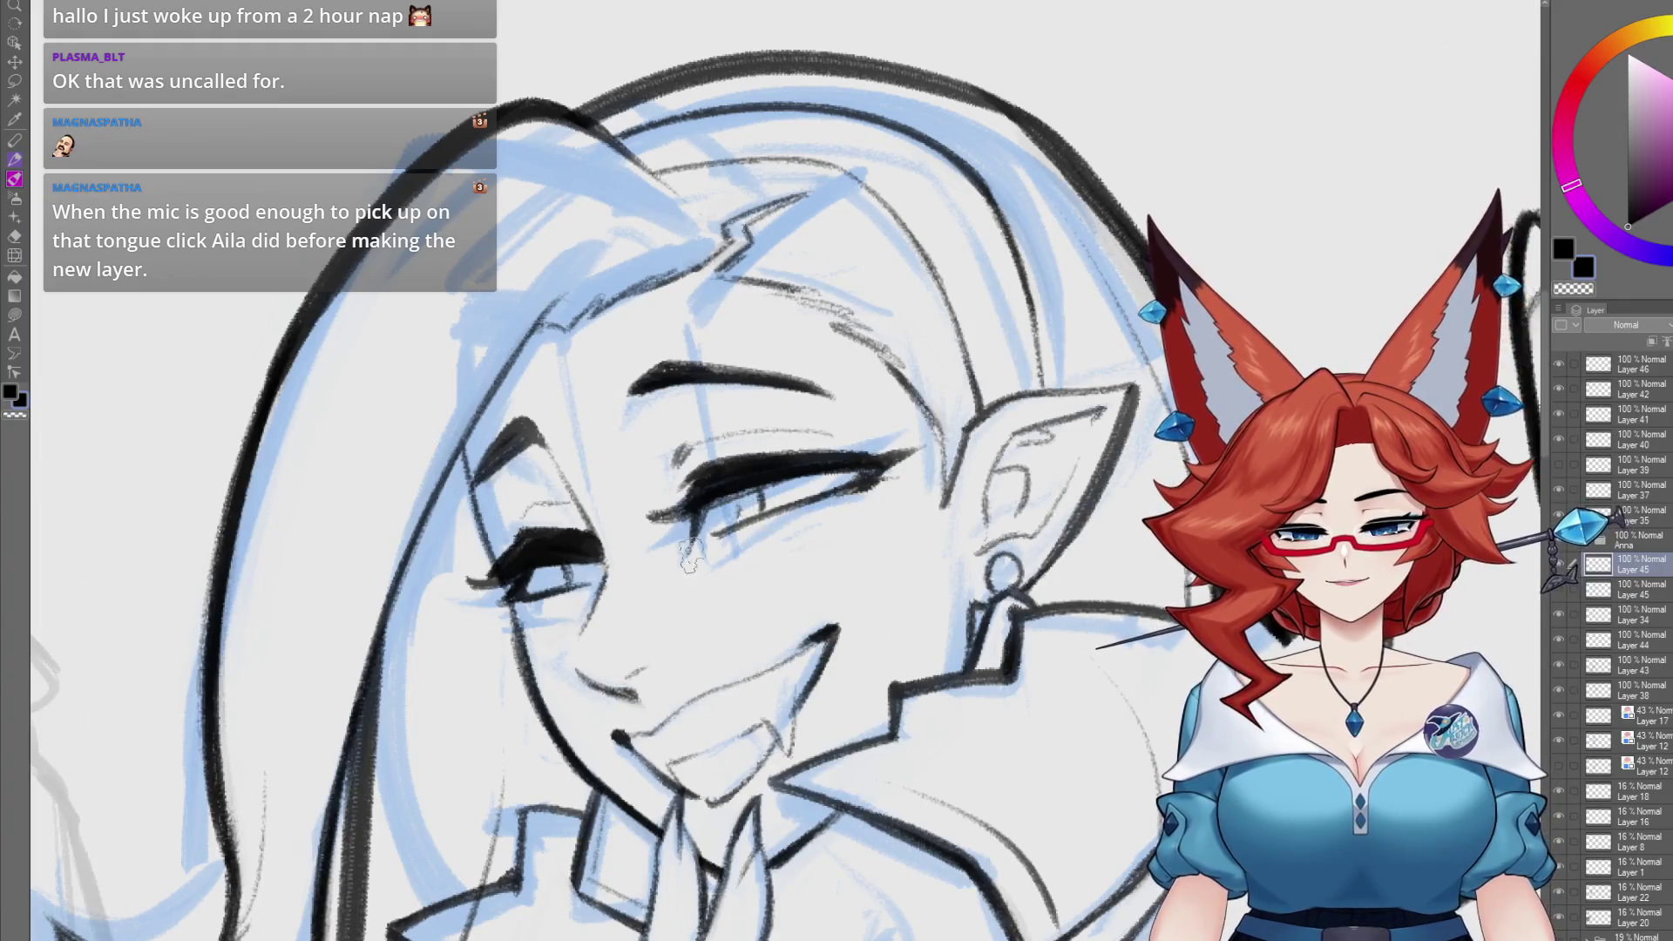
scroll(542, 575, down, 5)
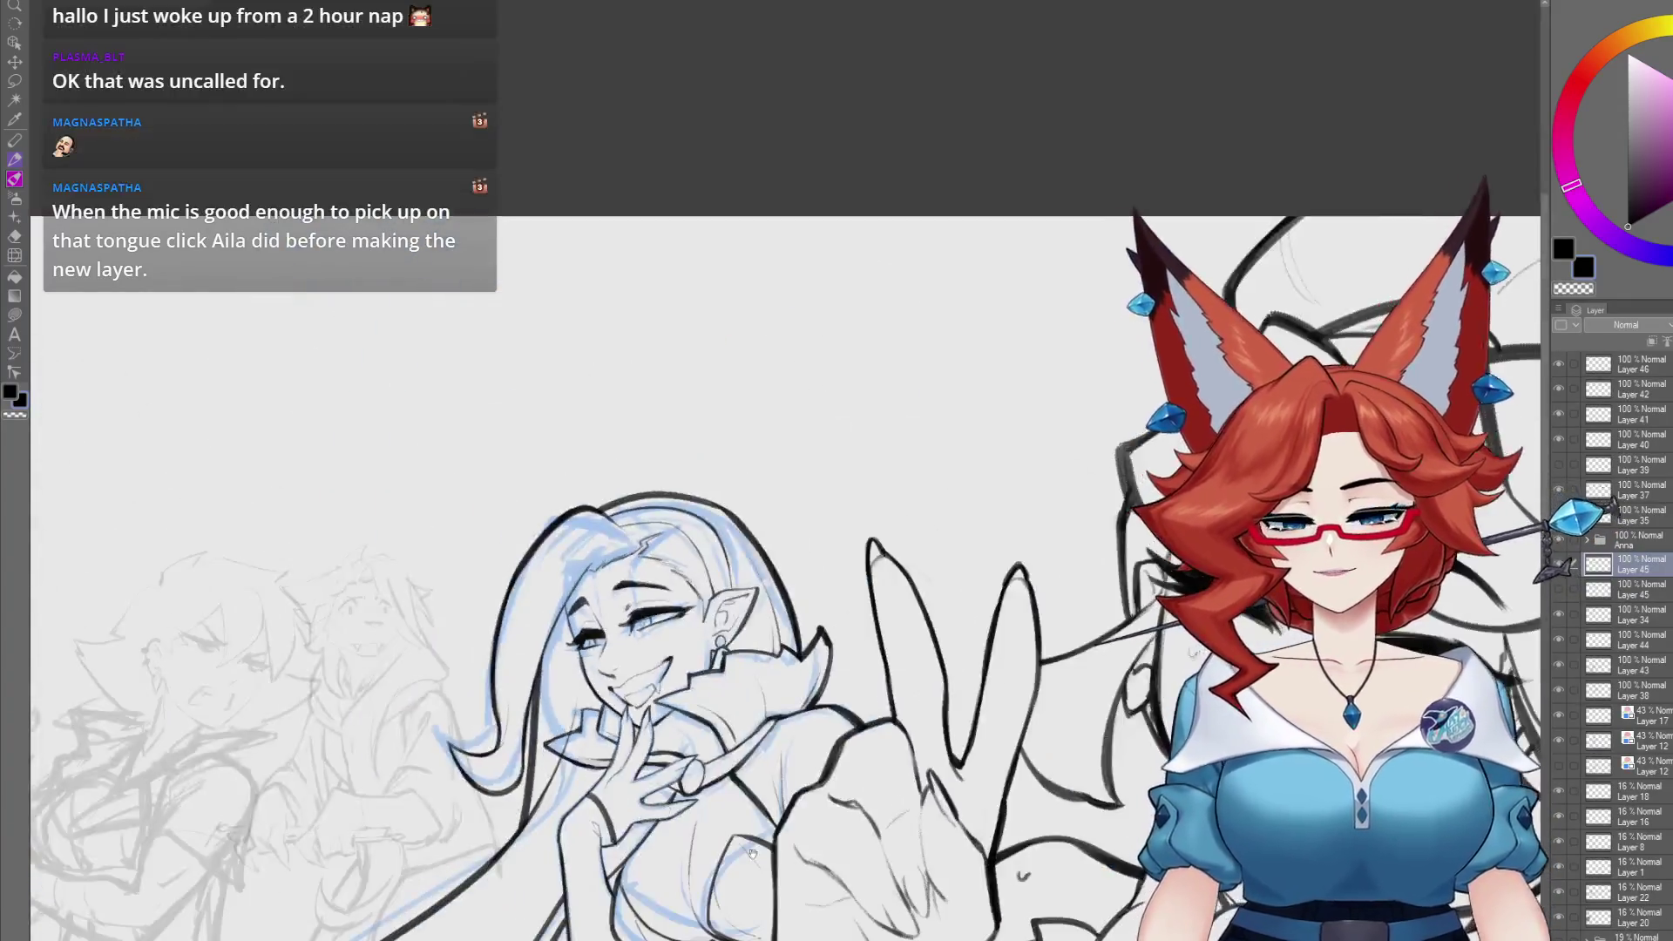
scroll(808, 730, up, 5)
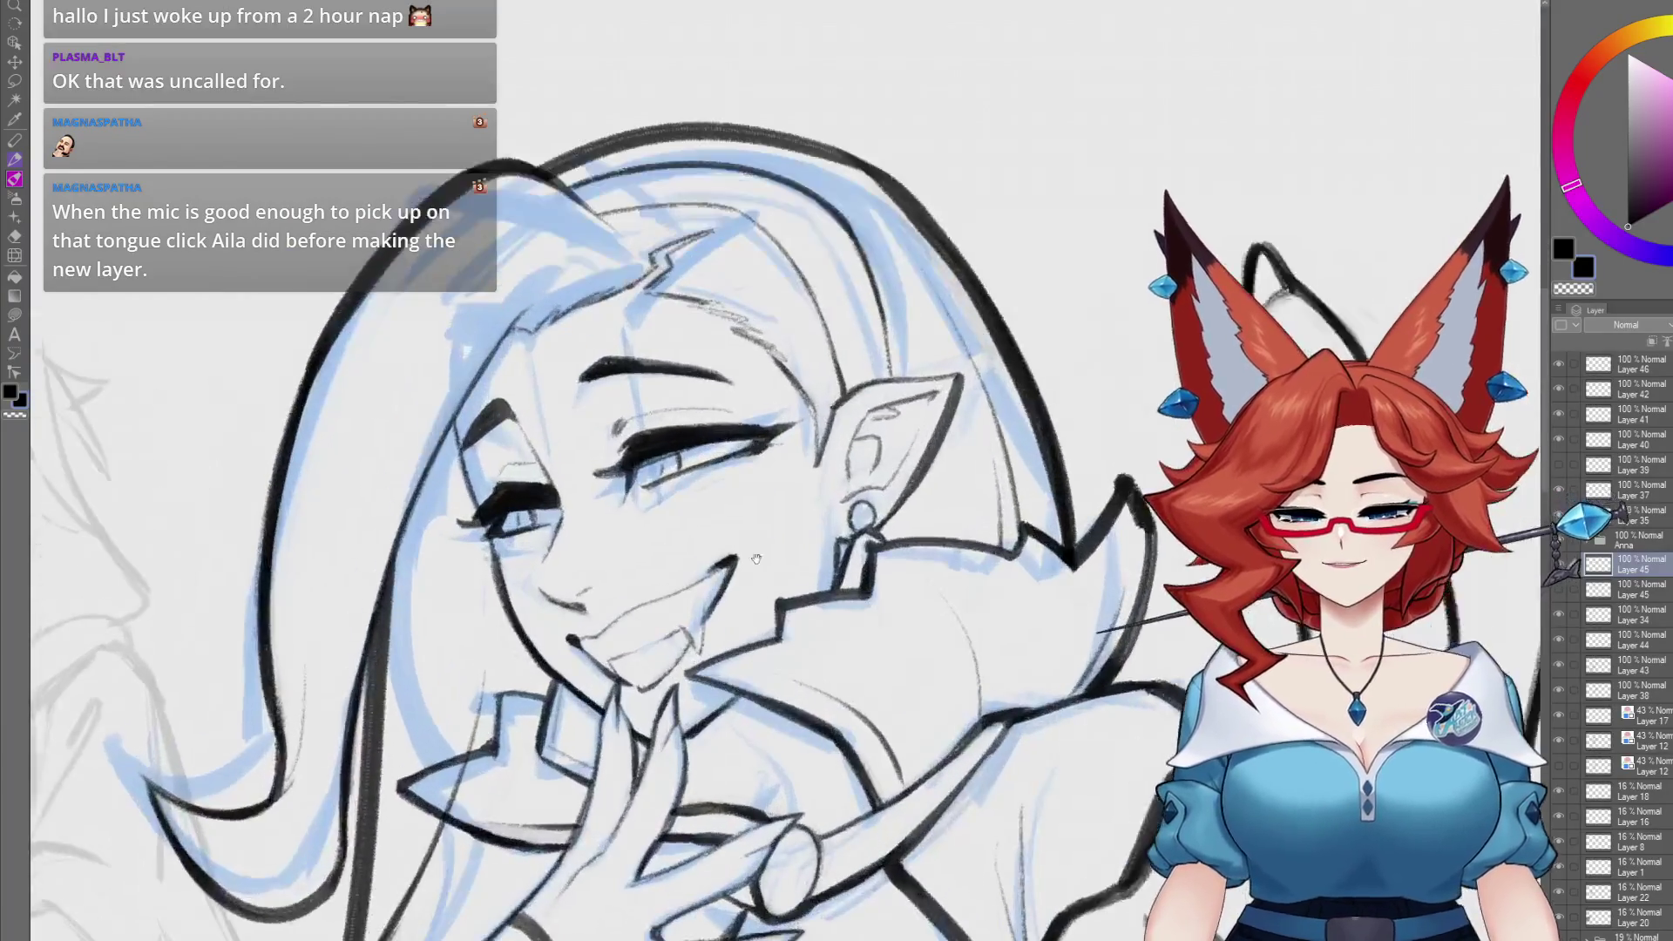
- With both figures in view, turn off visibility of Layer 17, the 43% sketch layer
scroll(778, 586, down, 5)
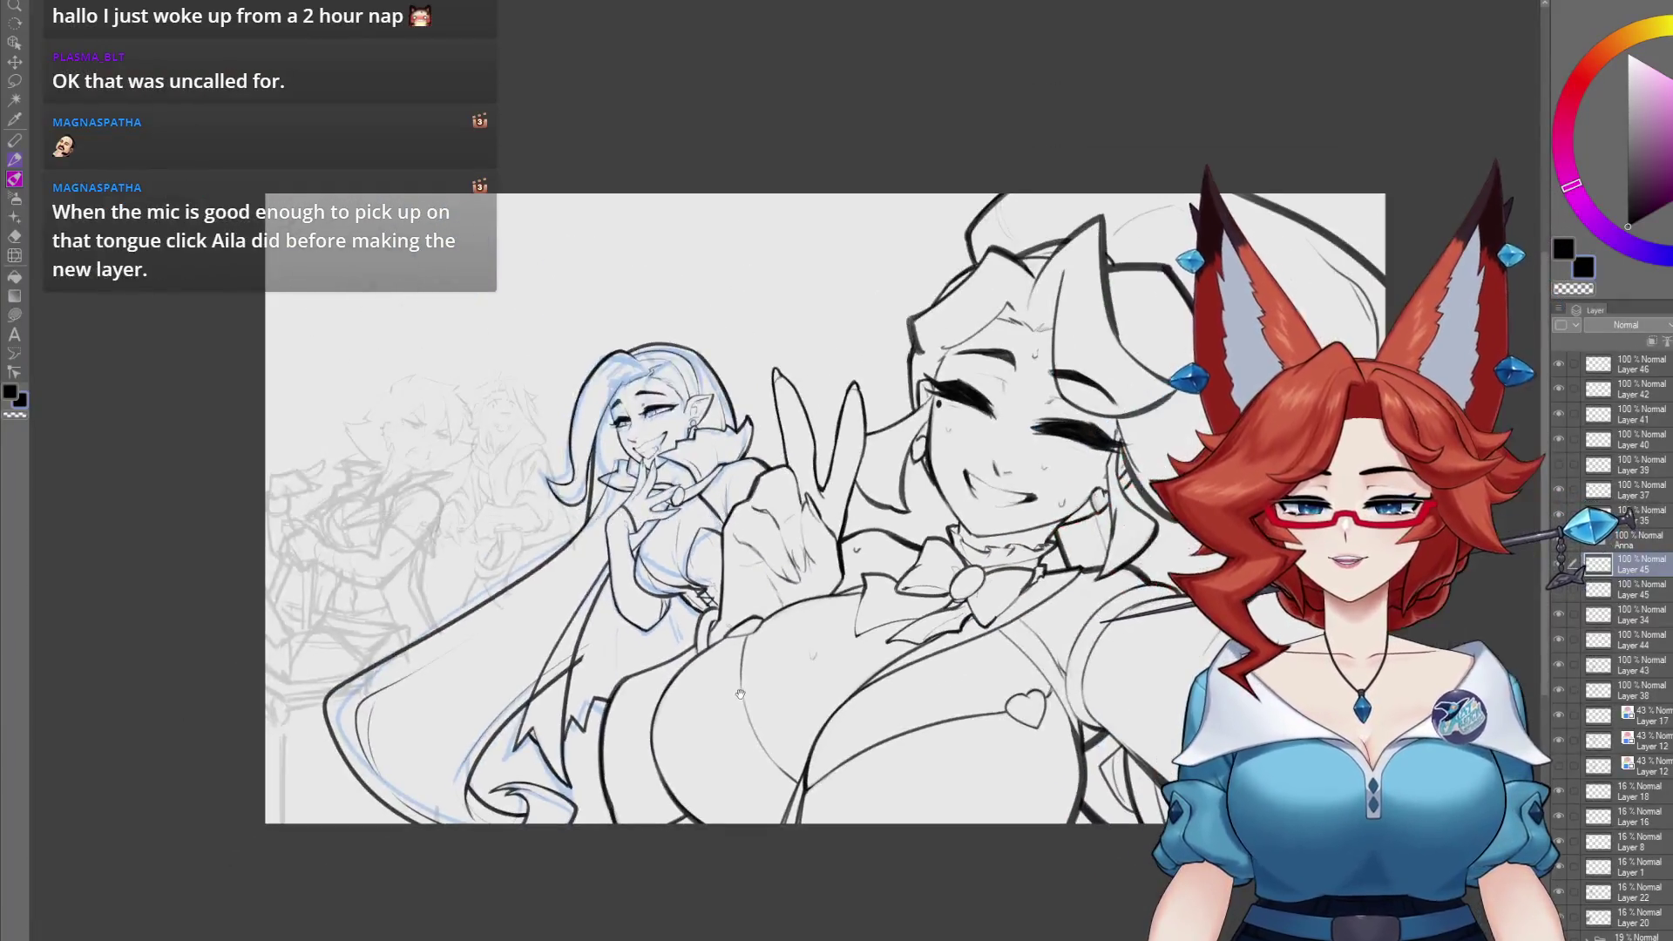
drag(740, 694, 743, 755)
scroll(742, 756, up, 3)
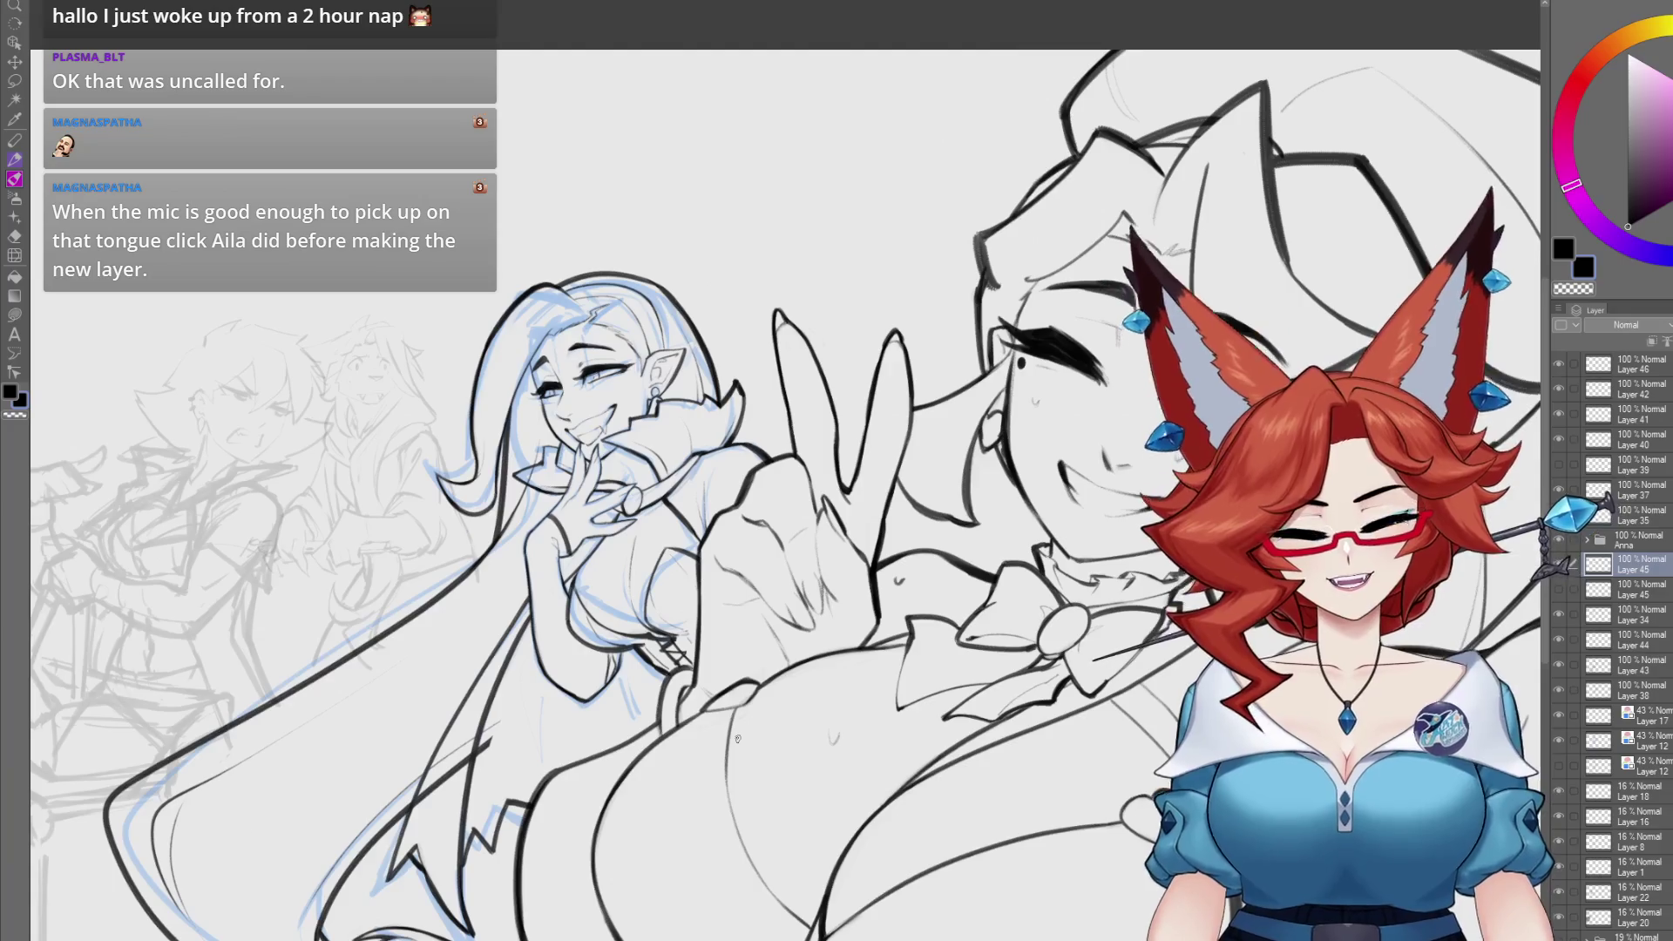
click(1559, 727)
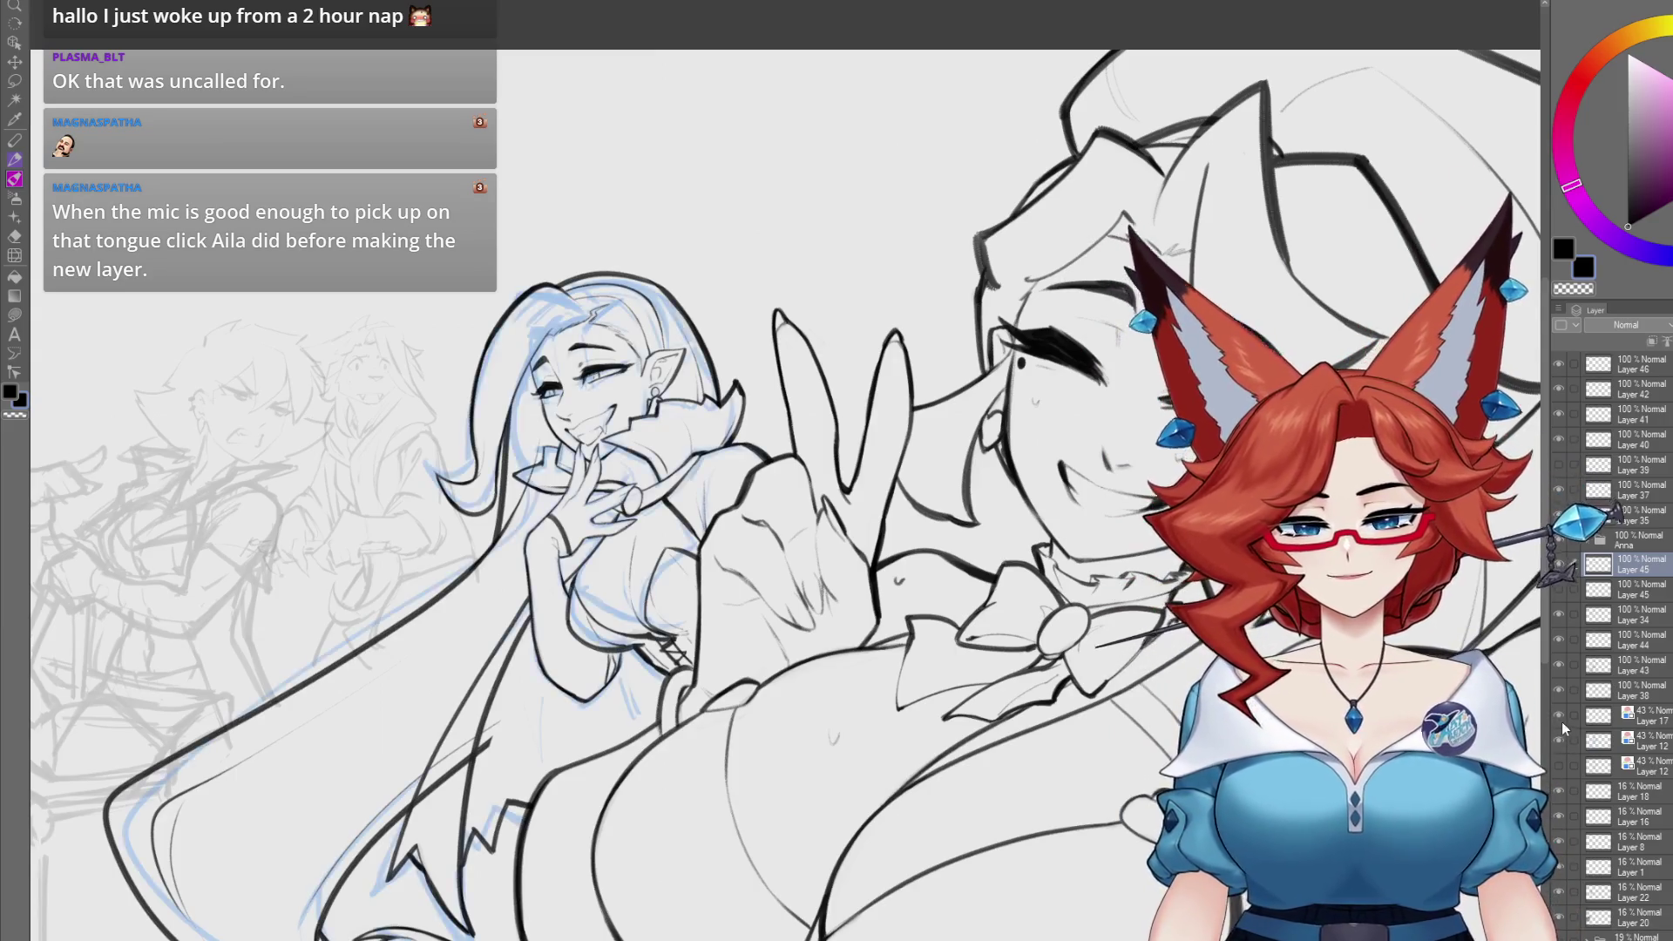
- Toggle Layer 43's visibility to compare the elf's lower-body lineart with its sketch, then select it
scroll(784, 772, down, 5)
mouse_move(784, 685)
mouse_down()
mouse_move(784, 772)
mouse_move(772, 747)
mouse_up()
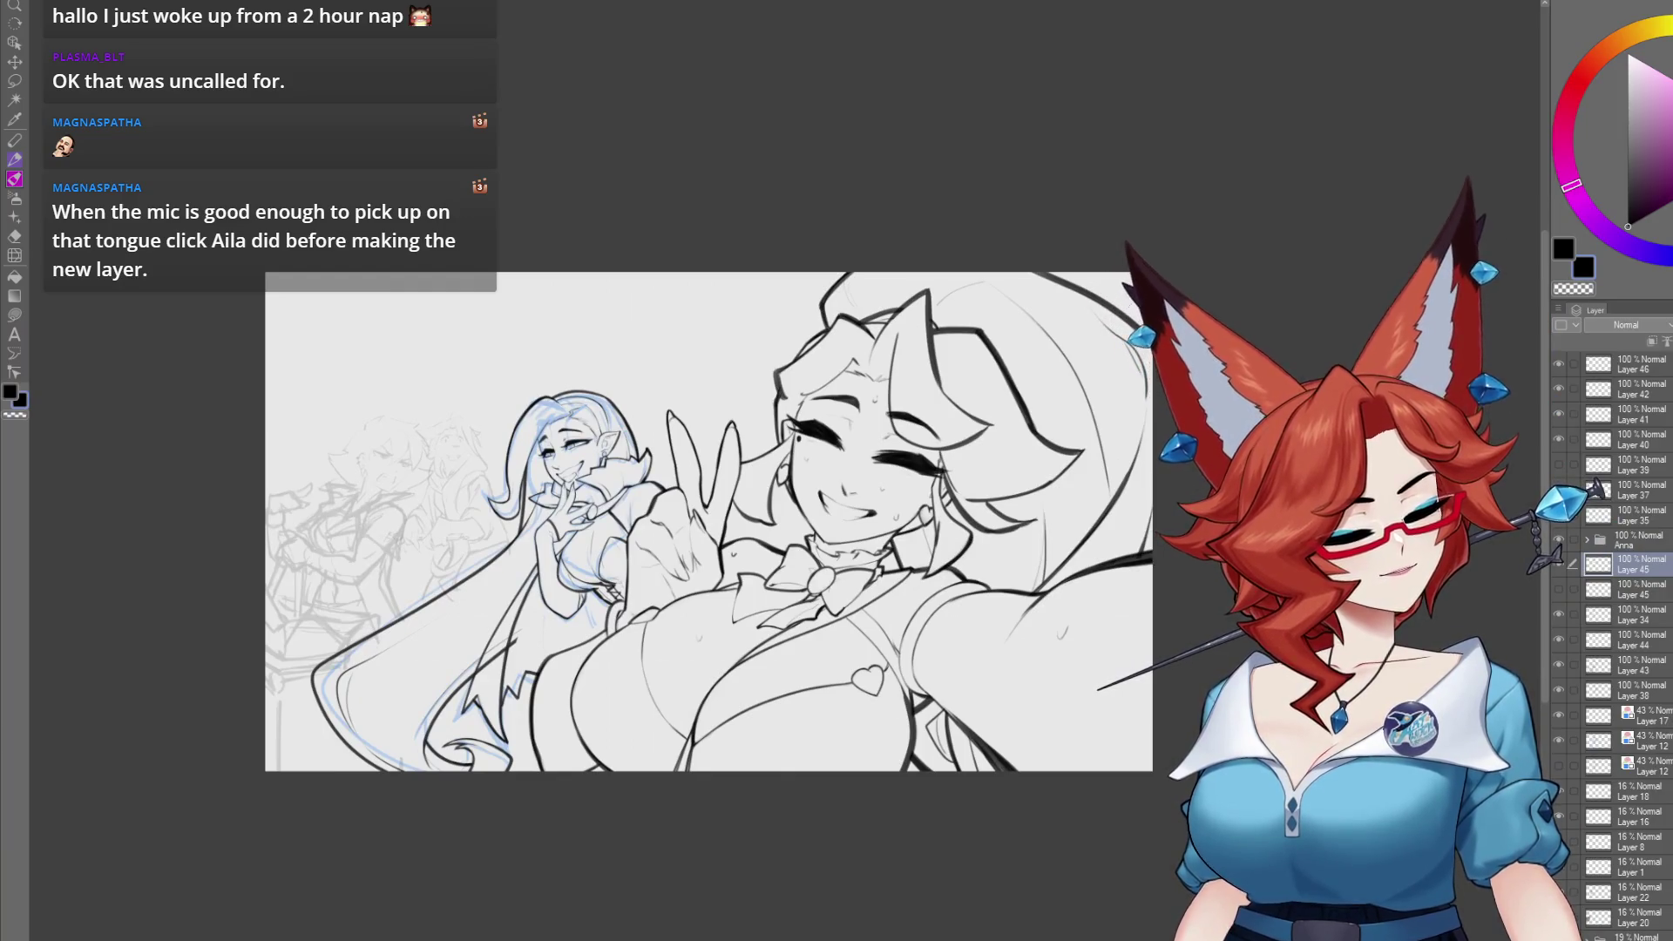
drag(1087, 791, 994, 787)
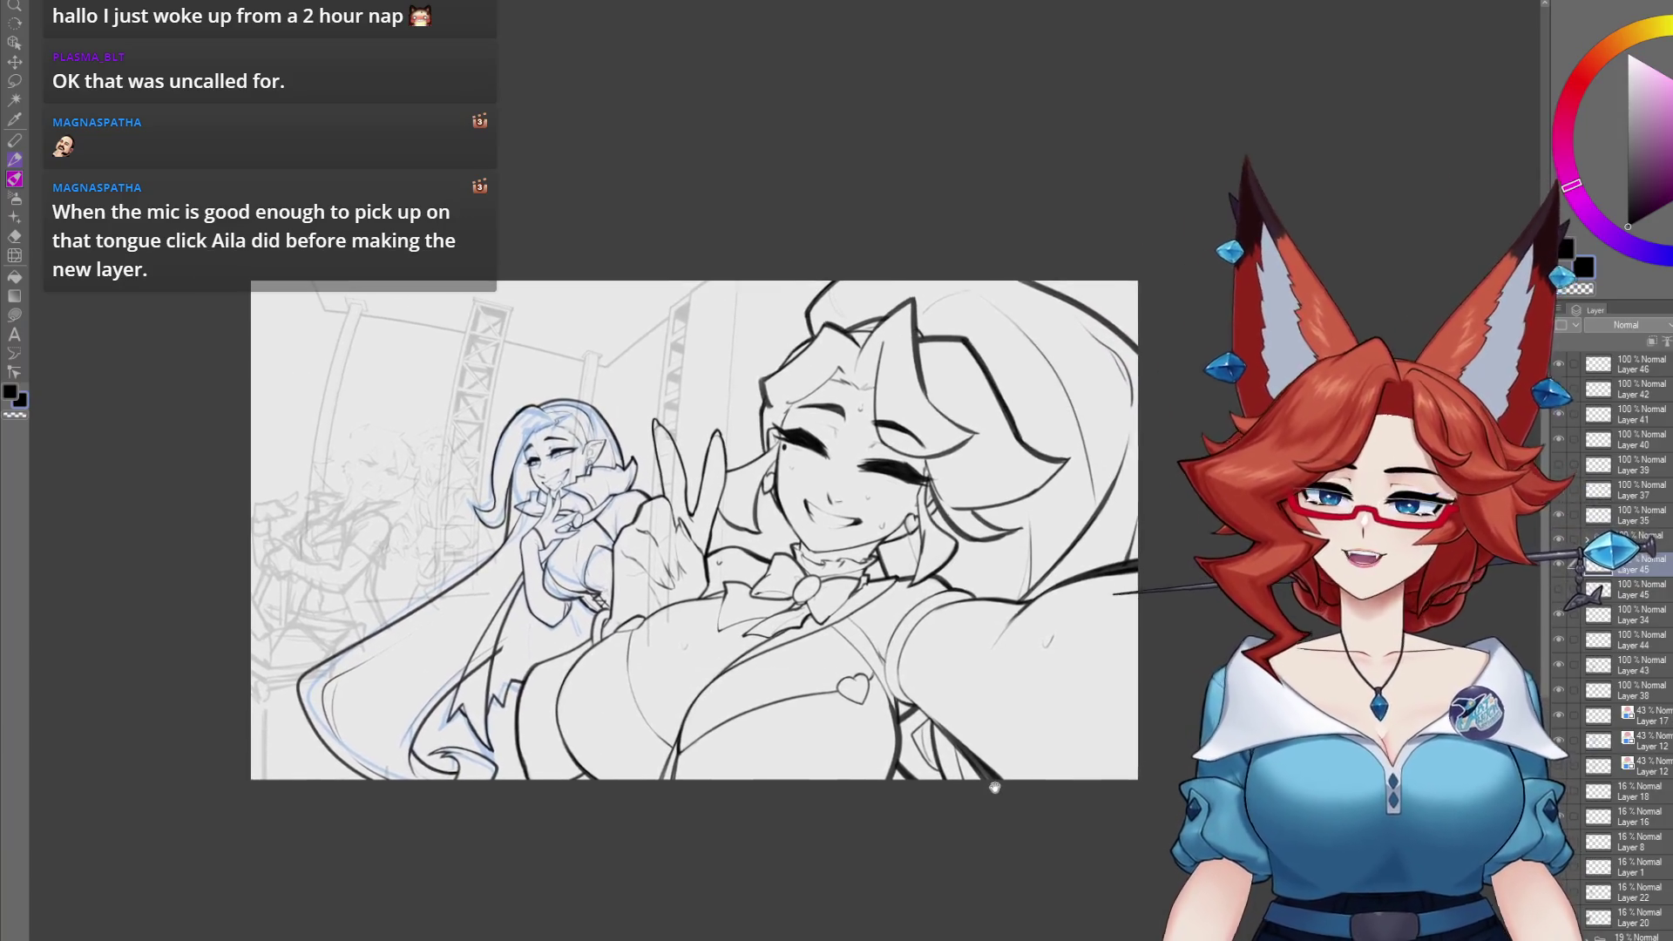
scroll(994, 787, up, 2)
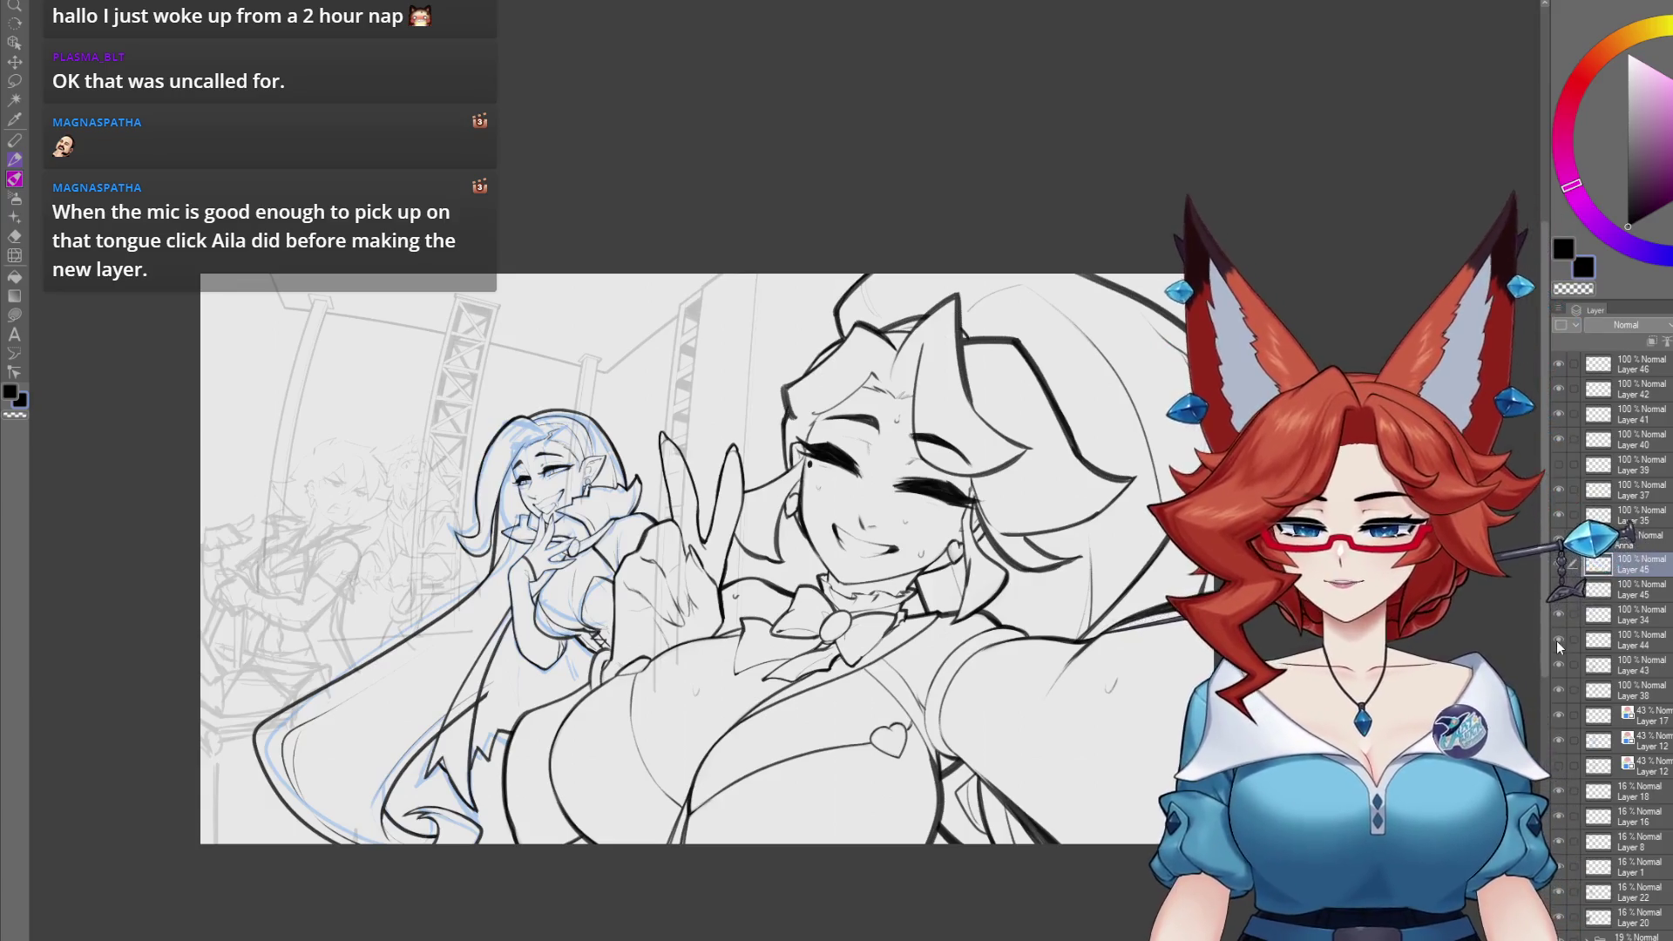
click(1556, 667)
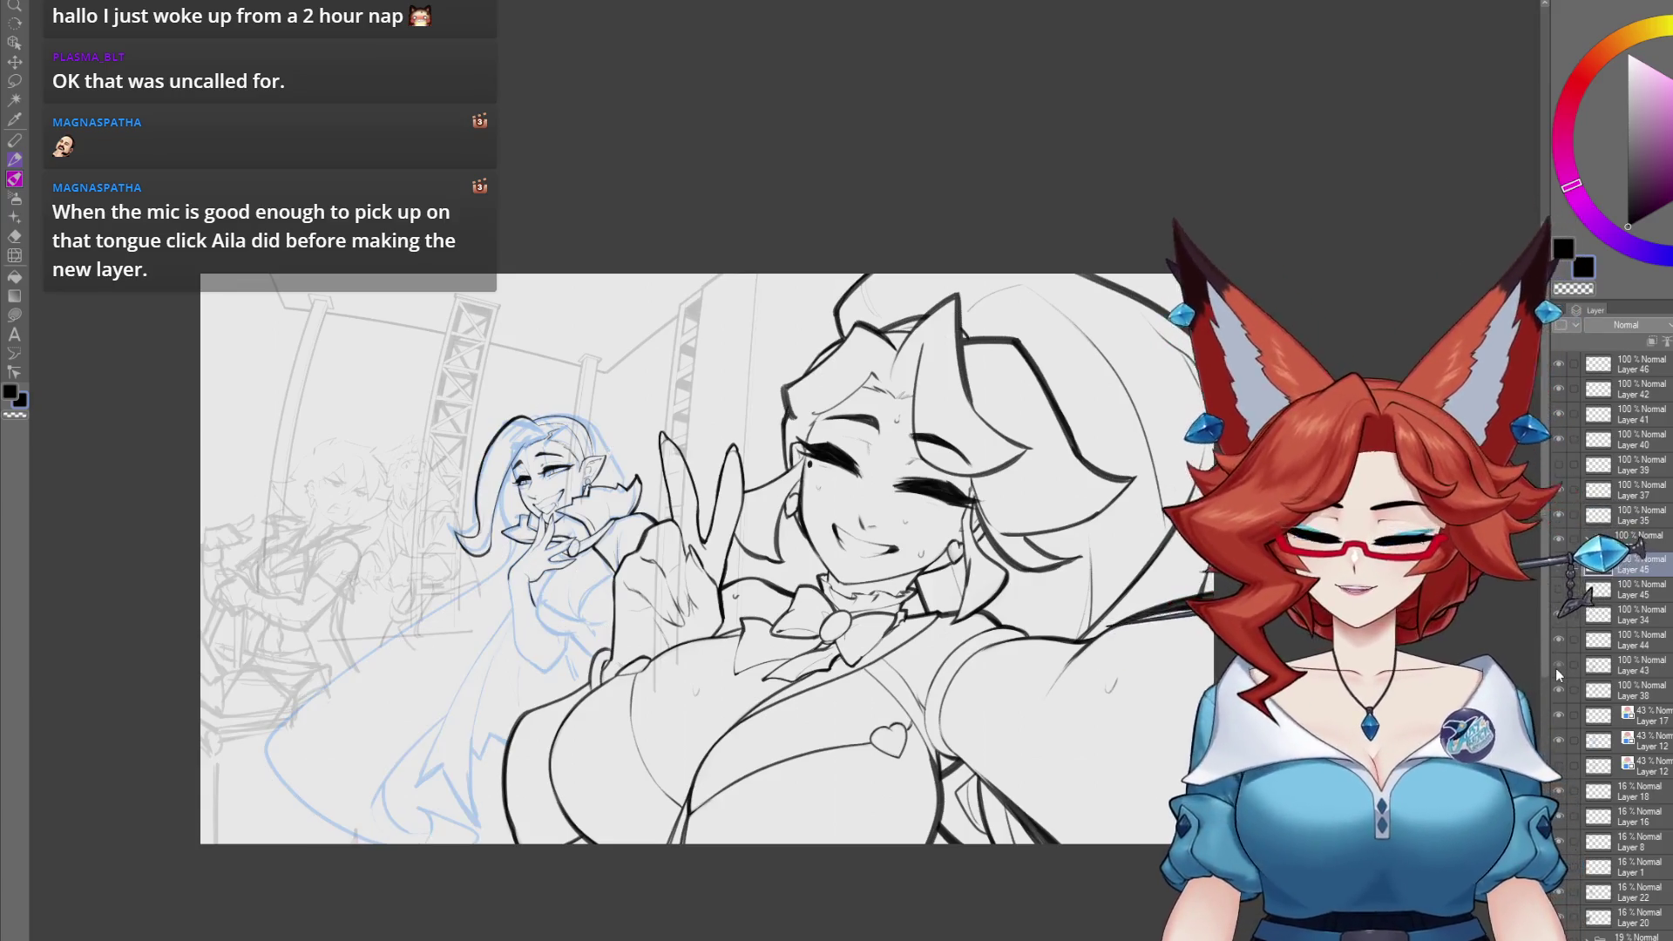
click(1556, 667)
click(1558, 670)
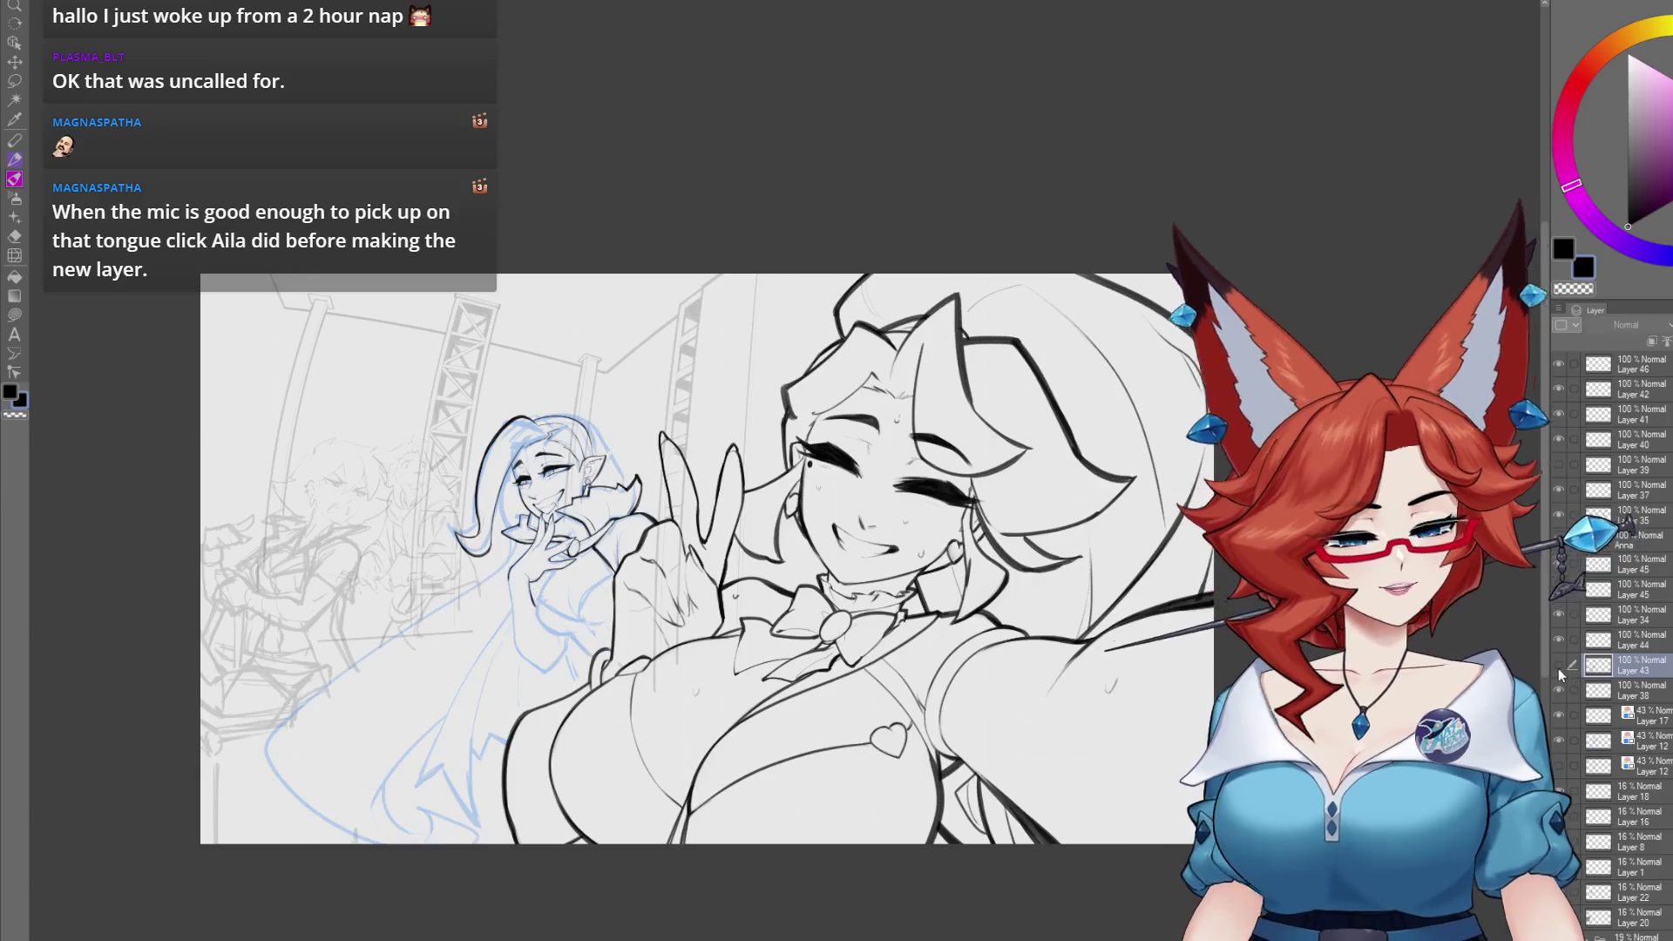
click(1559, 673)
click(1559, 672)
click(1558, 673)
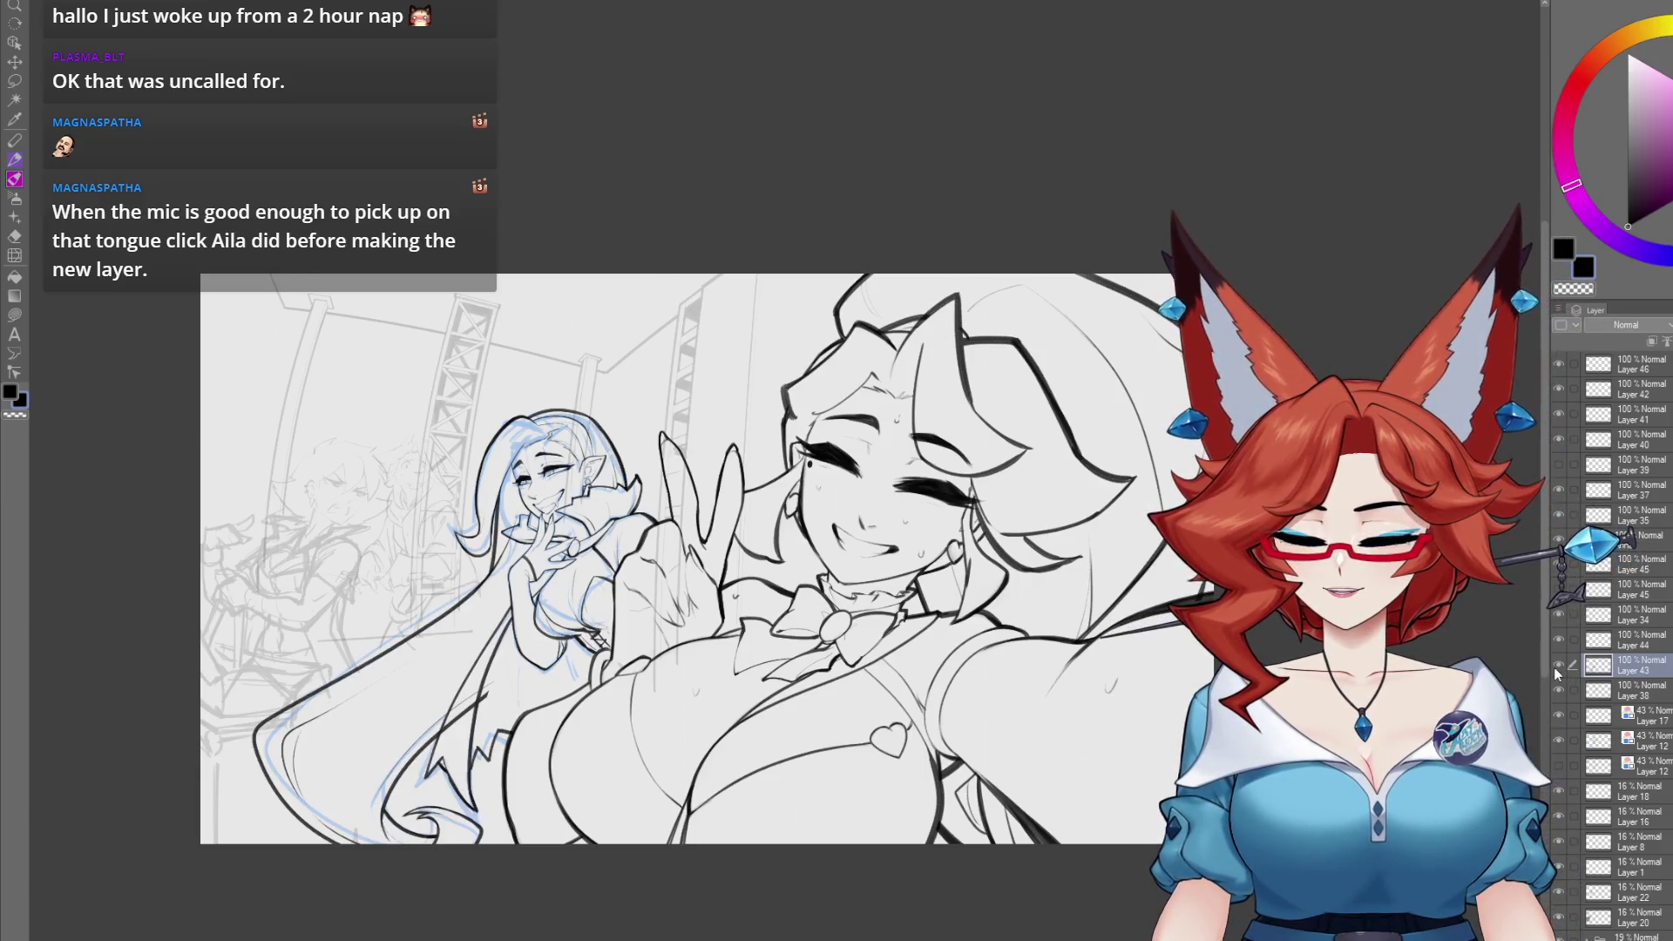
mouse_move(493, 718)
mouse_down()
mouse_move(670, 600)
mouse_move(761, 583)
mouse_up()
- Erase the stray dark stroke from the elf's lower-body lineart
scroll(733, 592, up, 5)
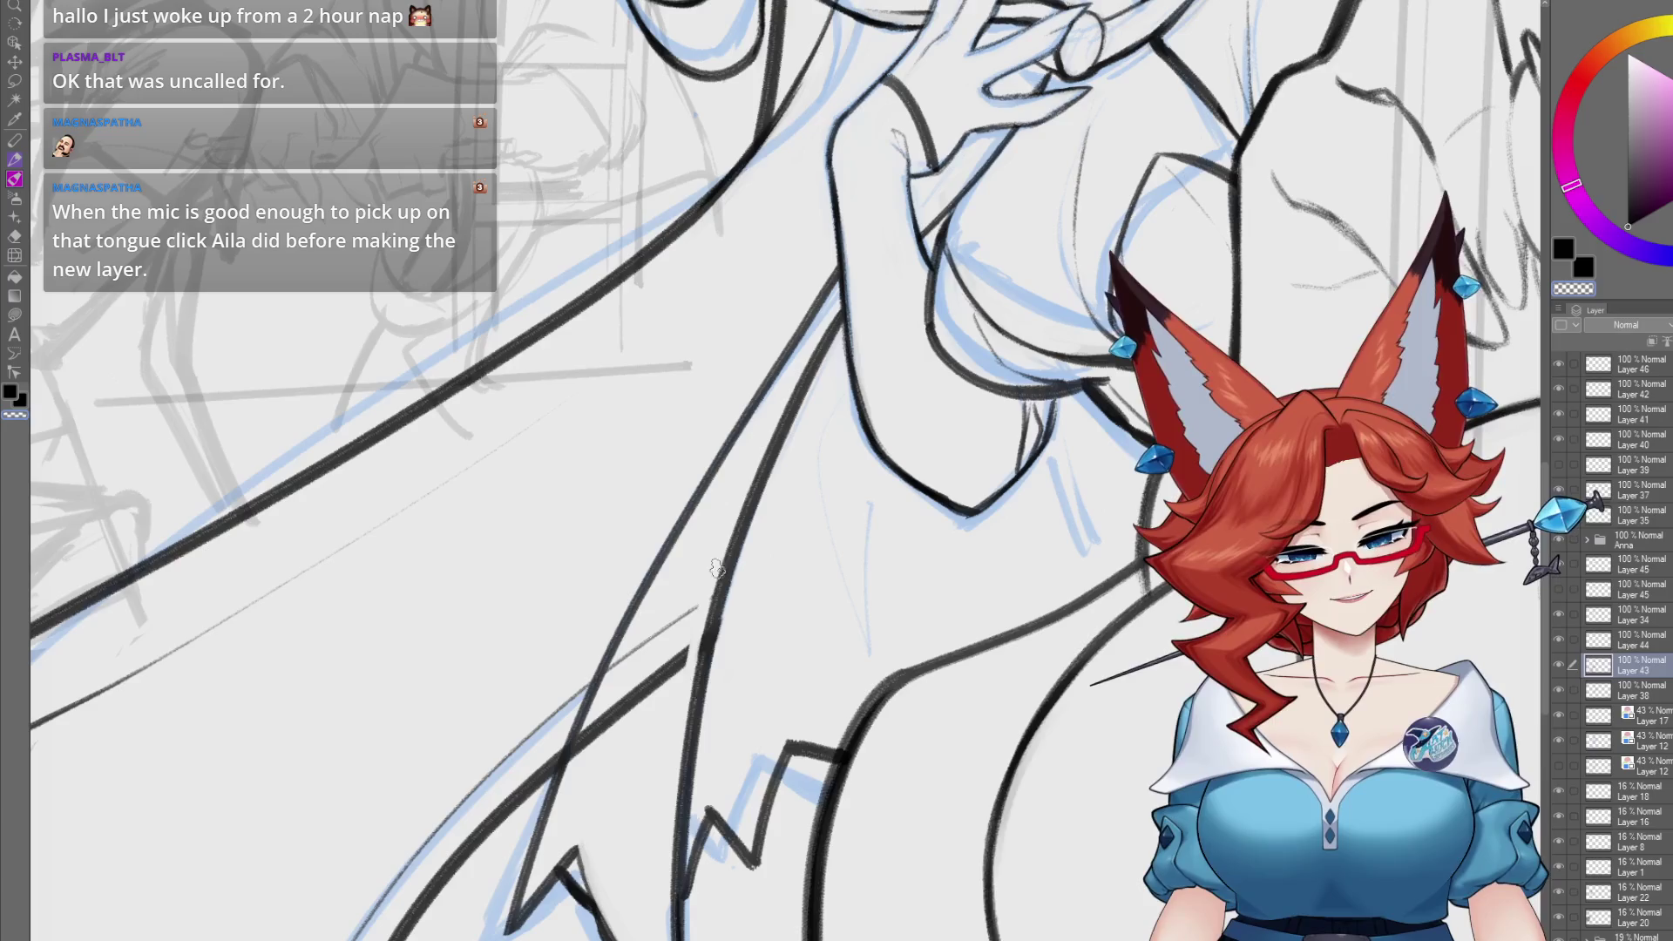
drag(624, 653, 655, 633)
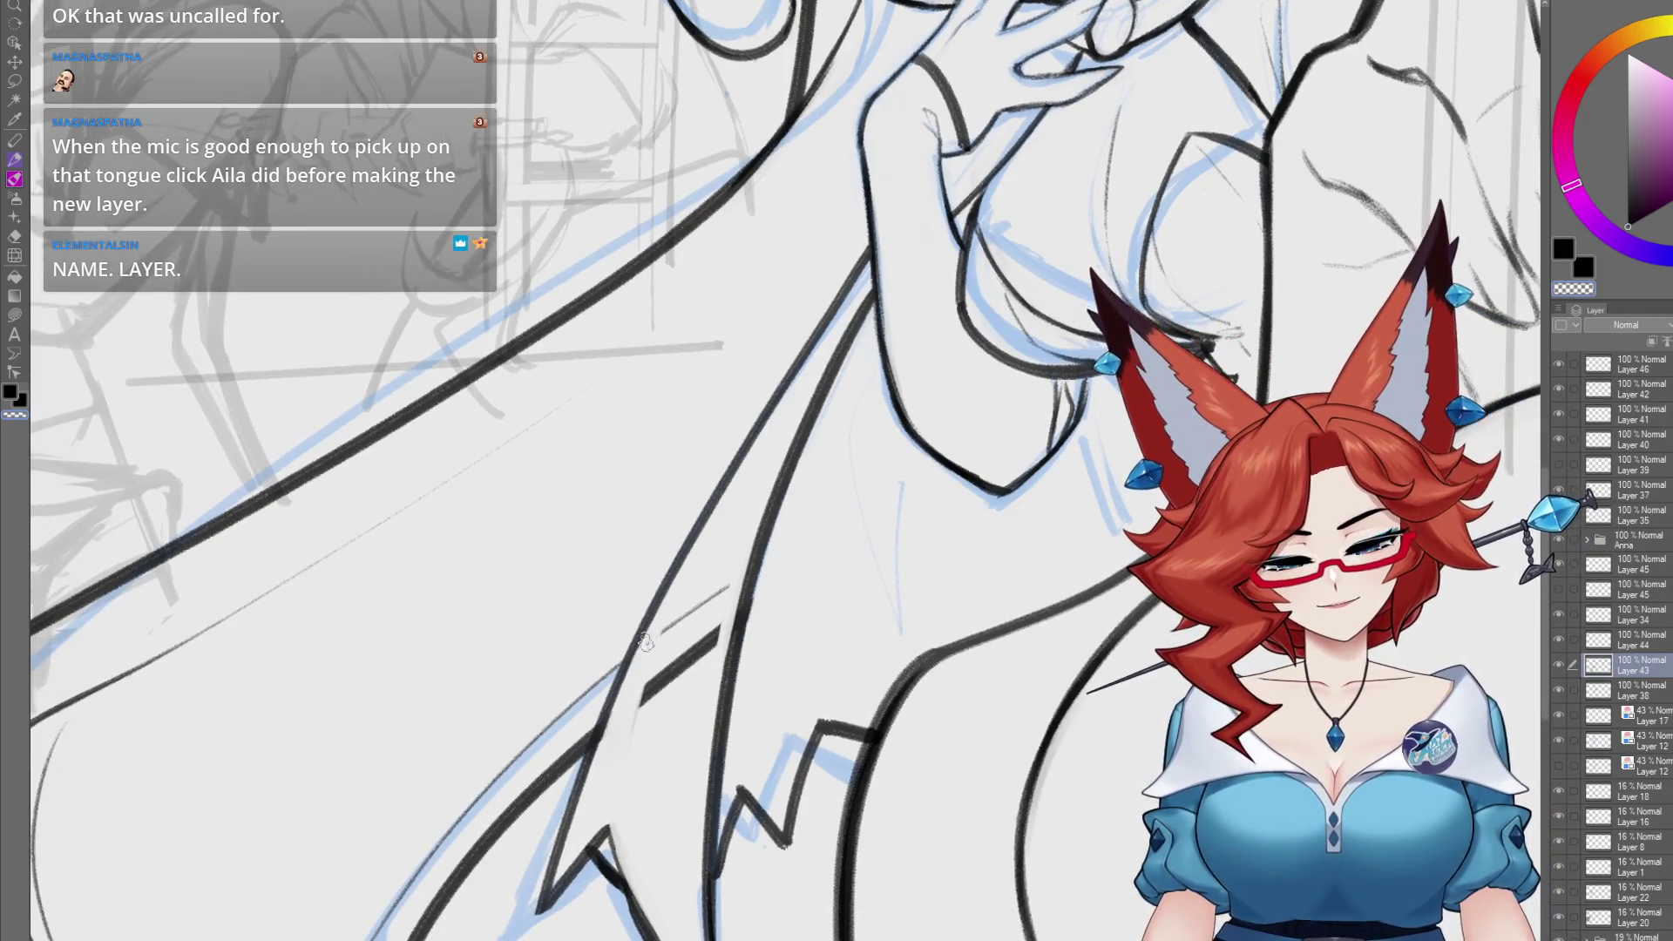
drag(662, 690, 696, 645)
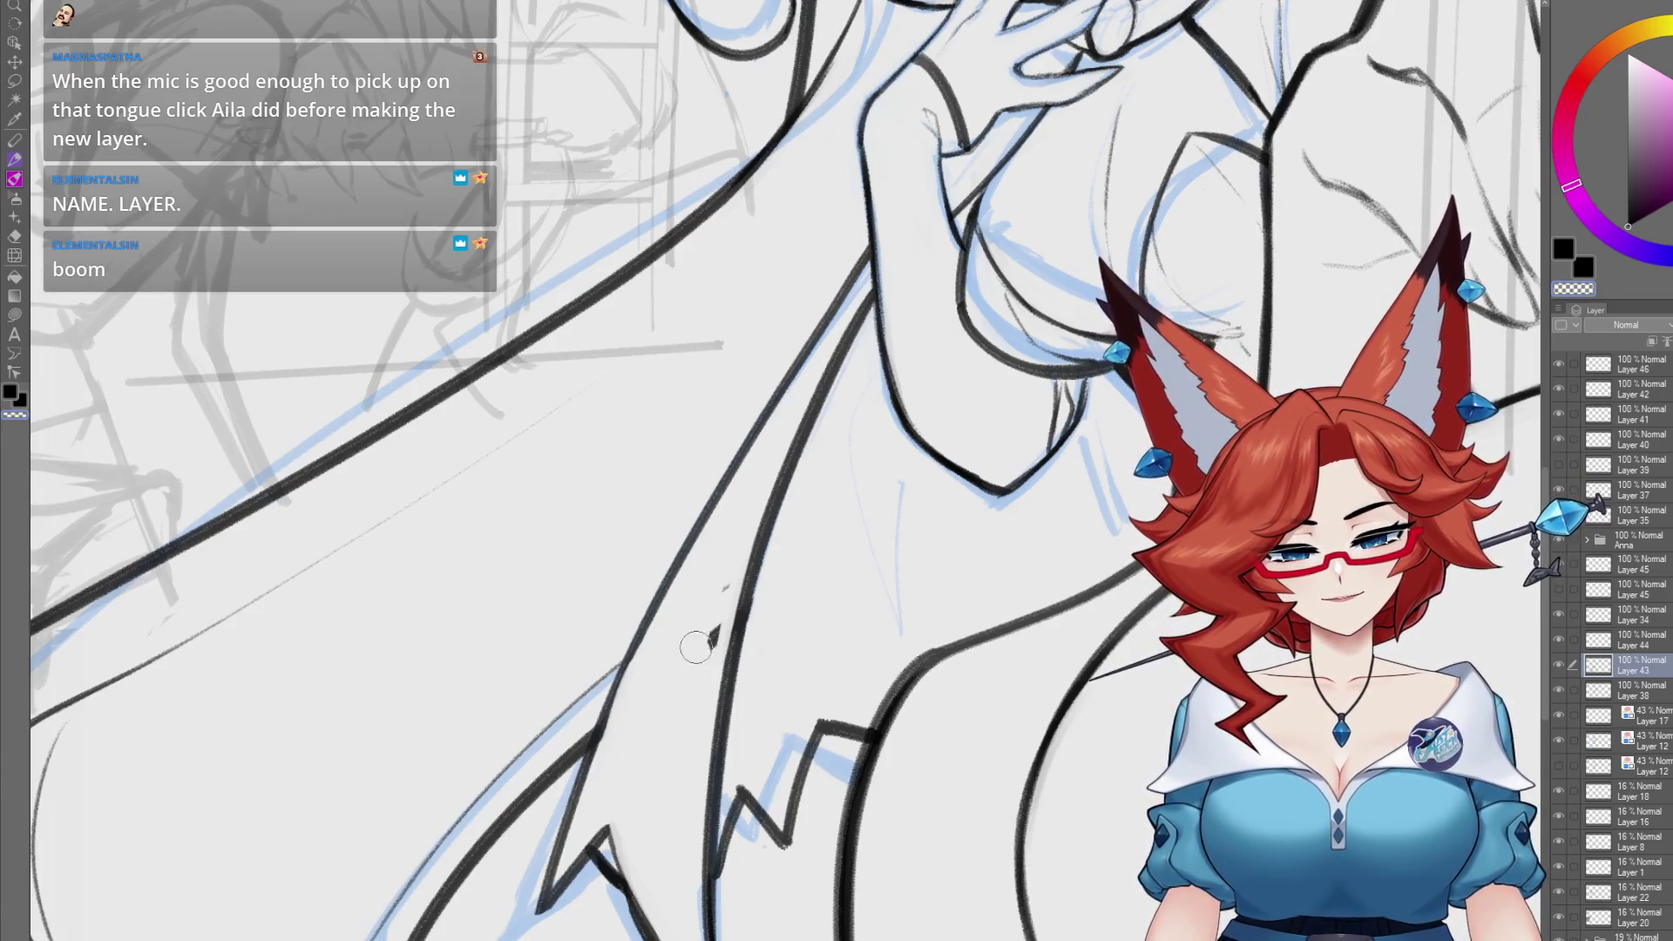
drag(718, 573, 691, 612)
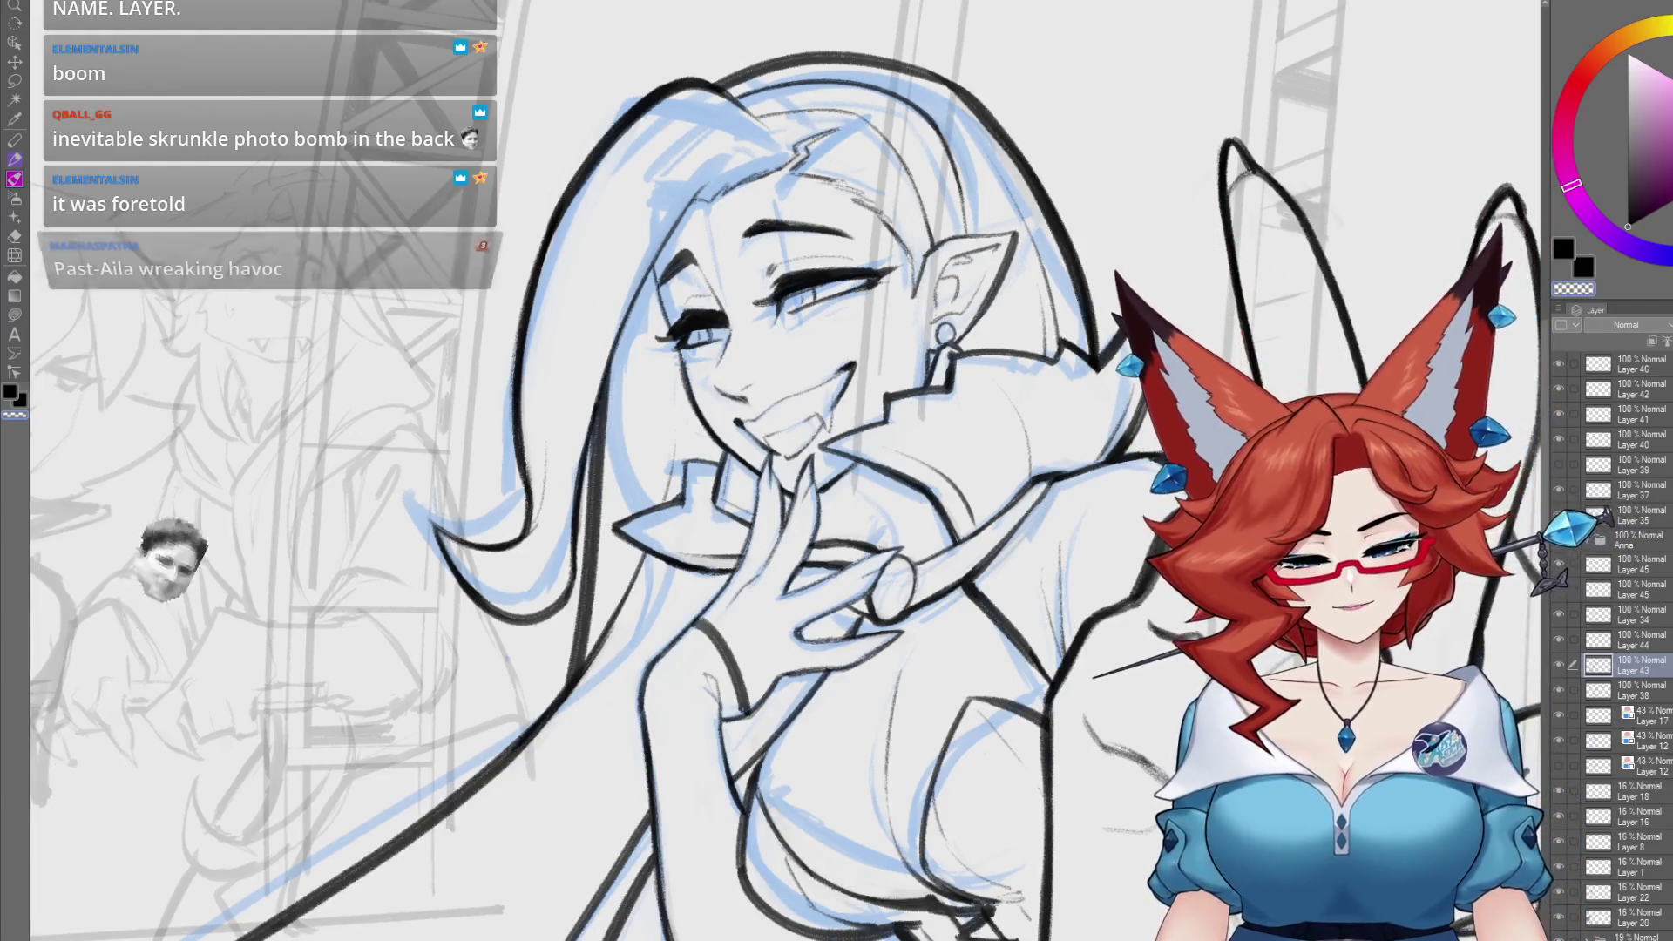
drag(1008, 845, 977, 741)
scroll(978, 740, down, 5)
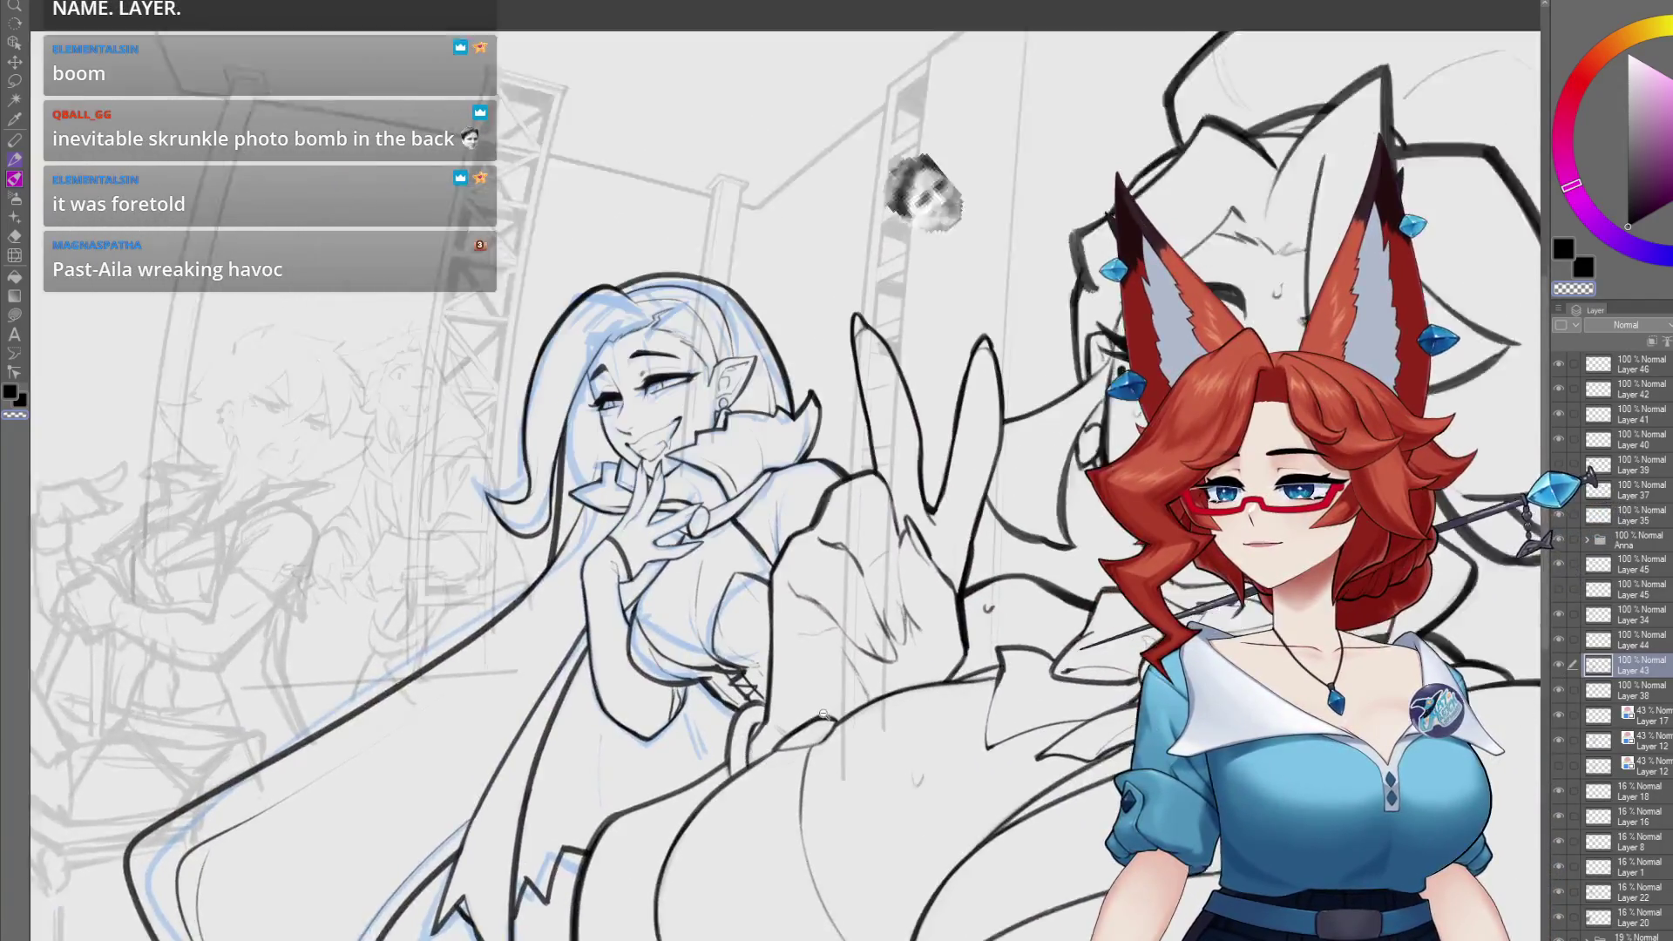
drag(823, 712, 706, 775)
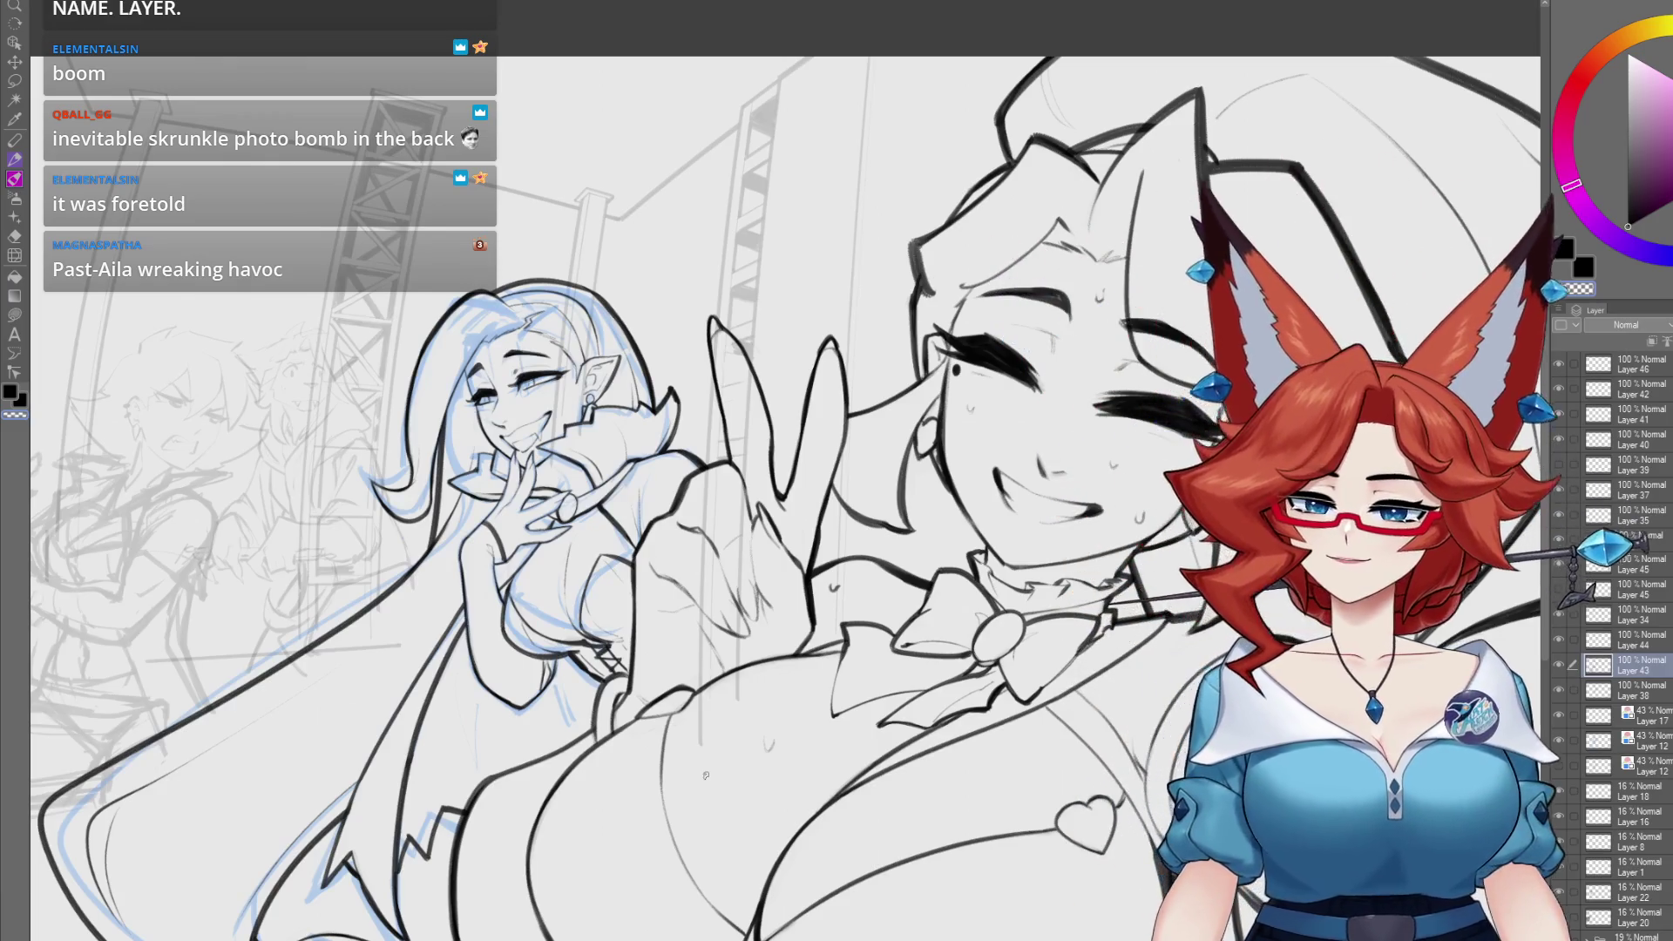
mouse_move(706, 774)
mouse_down()
mouse_move(875, 767)
mouse_move(715, 773)
mouse_move(715, 887)
mouse_up()
scroll(714, 773, down, 3)
scroll(711, 815, up, 2)
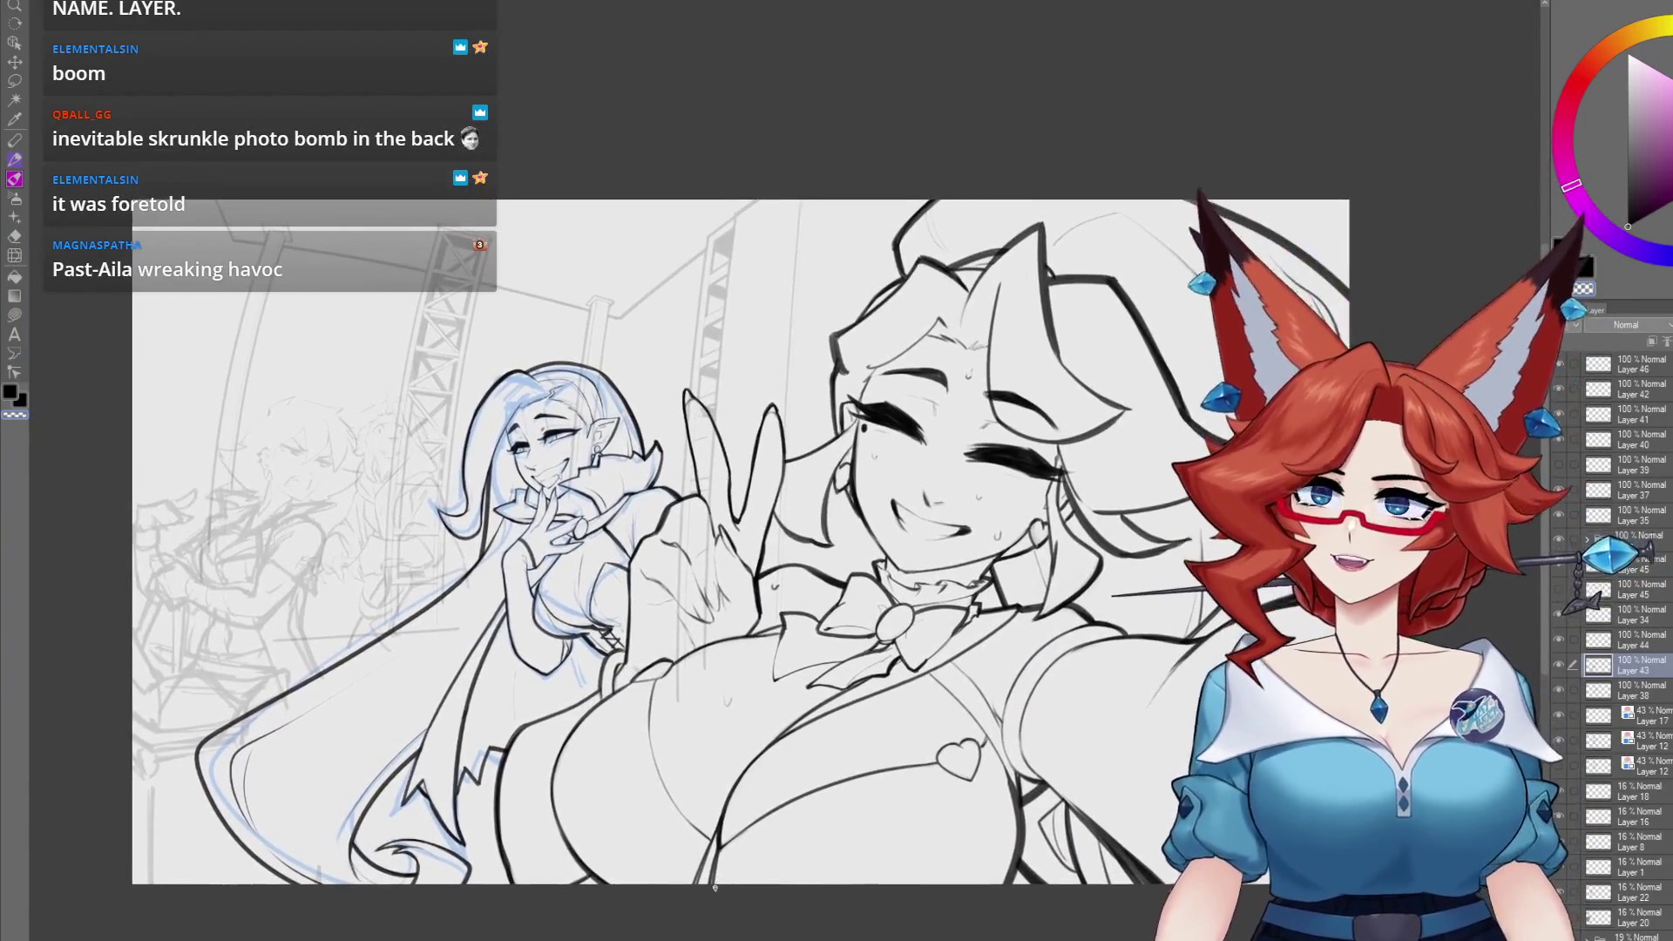